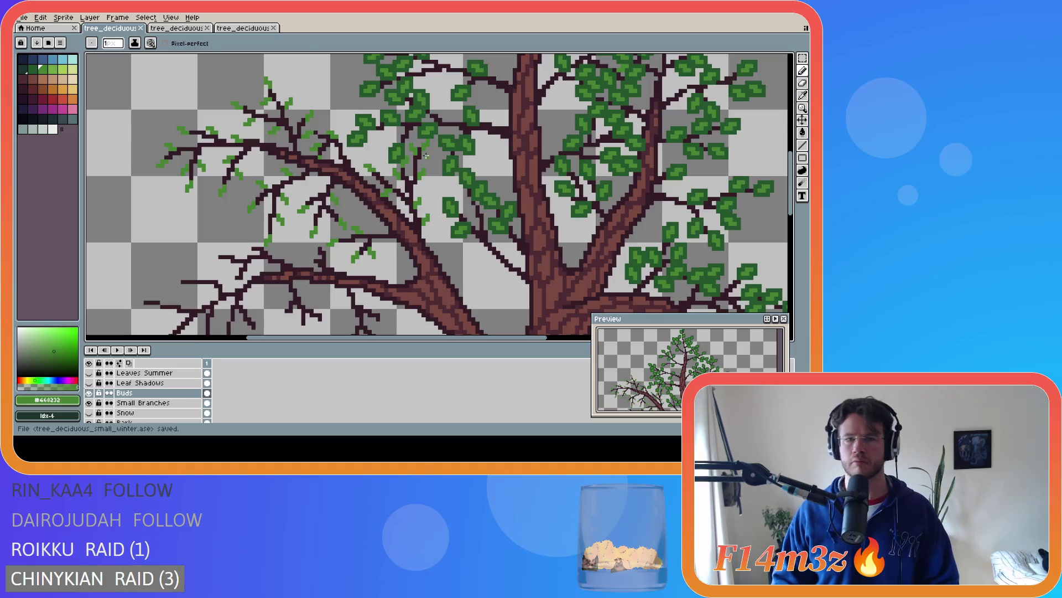
Sample the dark leaf green and pencil leaf clusters along the central-left branch, undoing one stray stroke
left_click(432, 157, "alt")
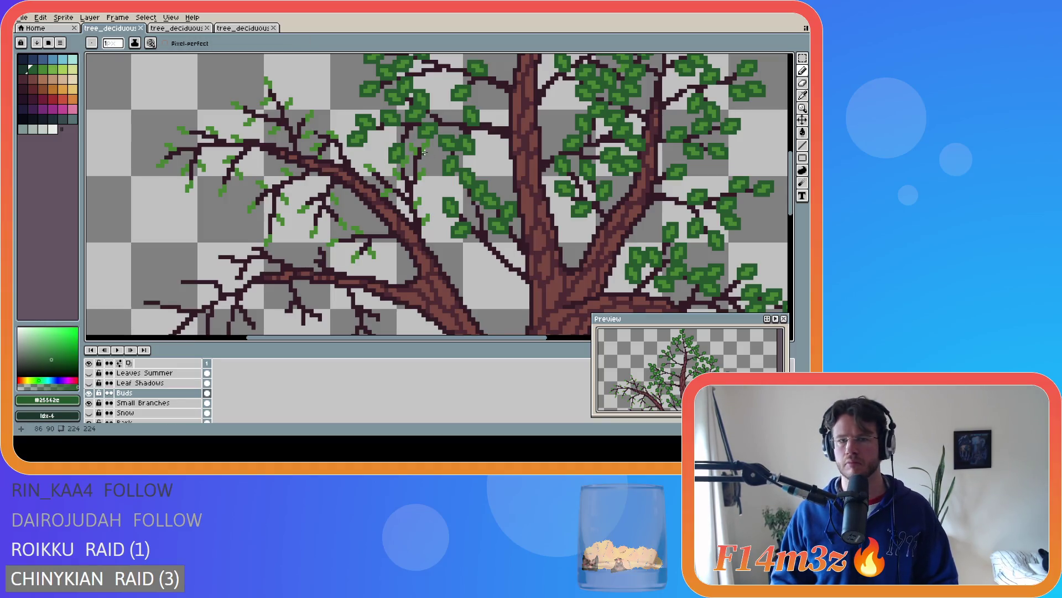
left_click(427, 153)
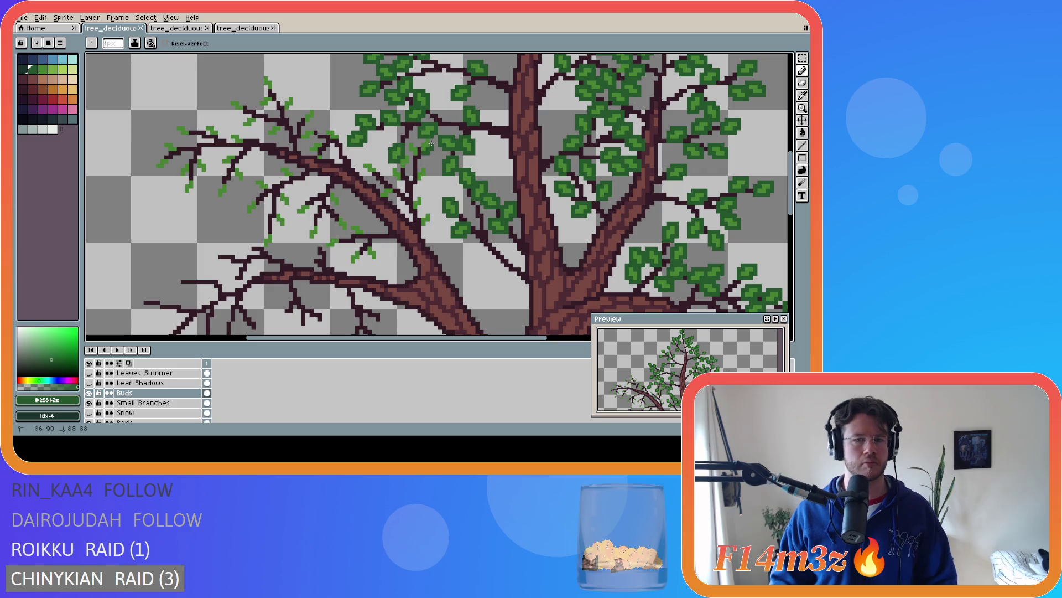
left_click(421, 141)
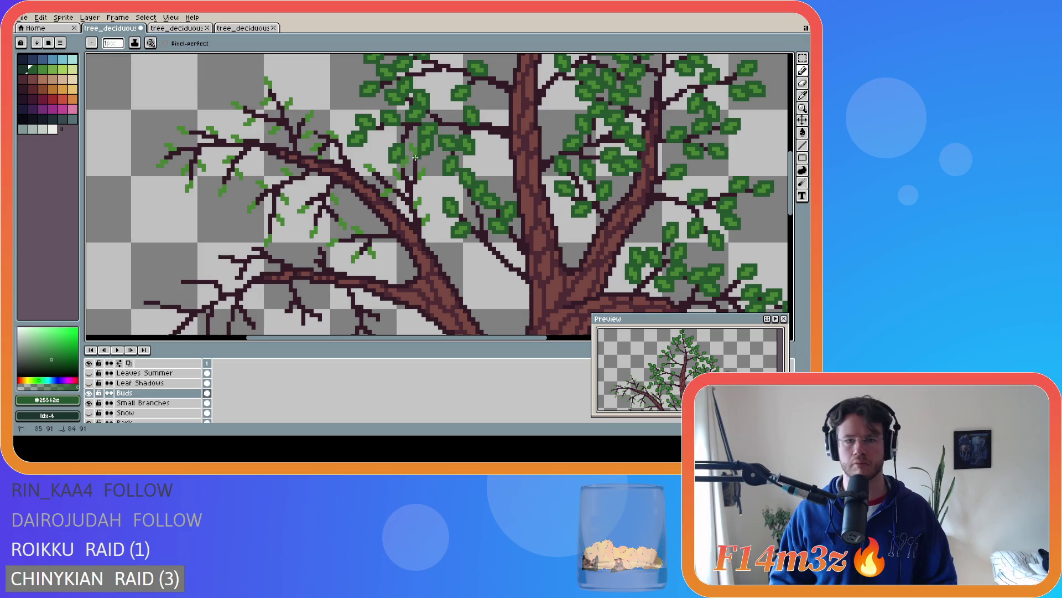
mouse_move(410, 153)
left_mouse_down()
mouse_move(407, 141)
mouse_move(410, 164)
mouse_move(391, 173)
mouse_move(394, 163)
mouse_move(398, 181)
left_mouse_up()
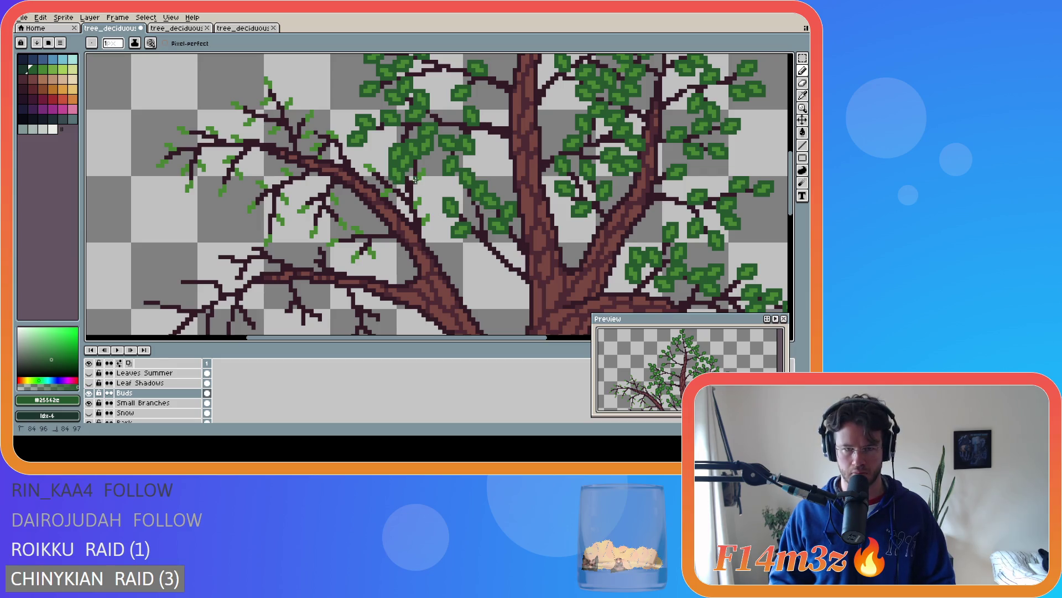
mouse_move(422, 177)
left_mouse_down()
mouse_move(415, 169)
mouse_move(425, 205)
left_mouse_up()
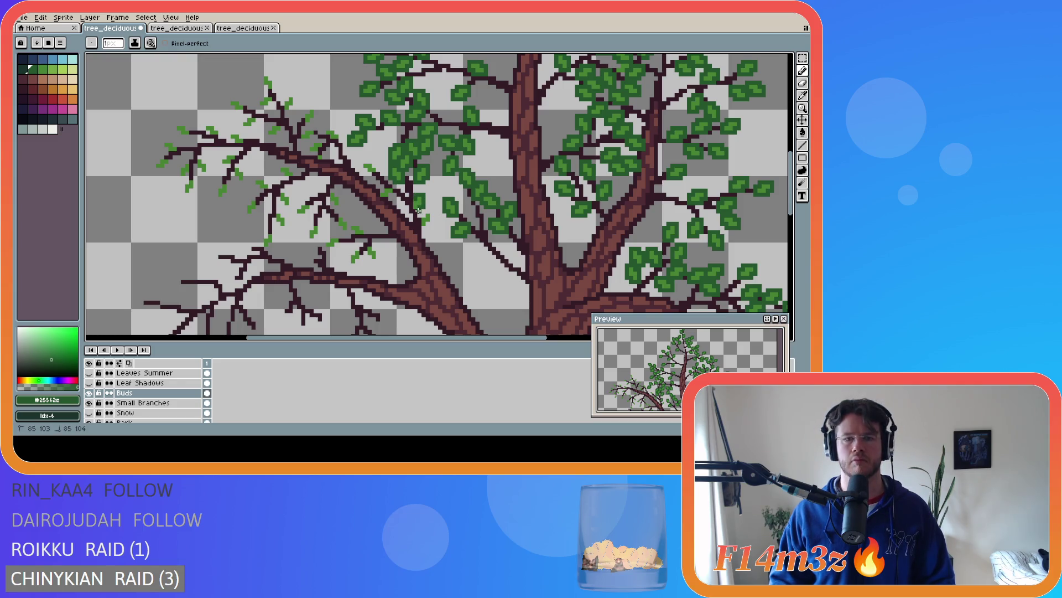
key("ctrl+z")
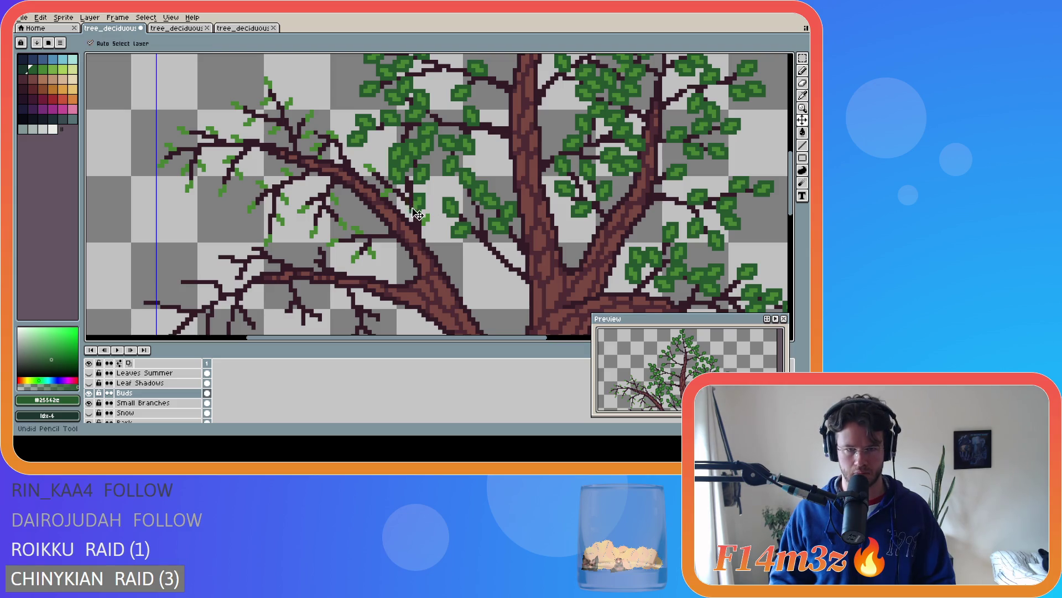
mouse_move(419, 221)
left_mouse_down()
mouse_move(431, 221)
mouse_move(424, 227)
mouse_move(393, 189)
mouse_move(377, 195)
mouse_move(390, 200)
mouse_move(360, 161)
mouse_move(374, 165)
mouse_move(368, 173)
mouse_move(354, 164)
mouse_move(334, 128)
mouse_move(331, 143)
mouse_move(302, 127)
mouse_move(323, 157)
left_mouse_up()
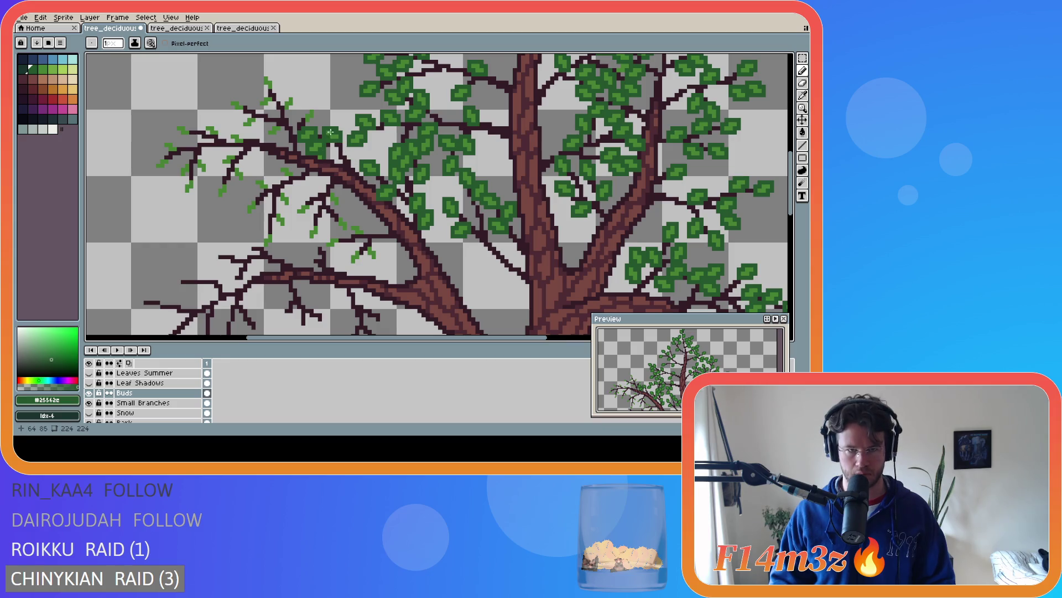
Paint leaves onto the upper-left twigs, alternating between the sampled light and dark leaf greens
left_click_drag(310, 122, 307, 110)
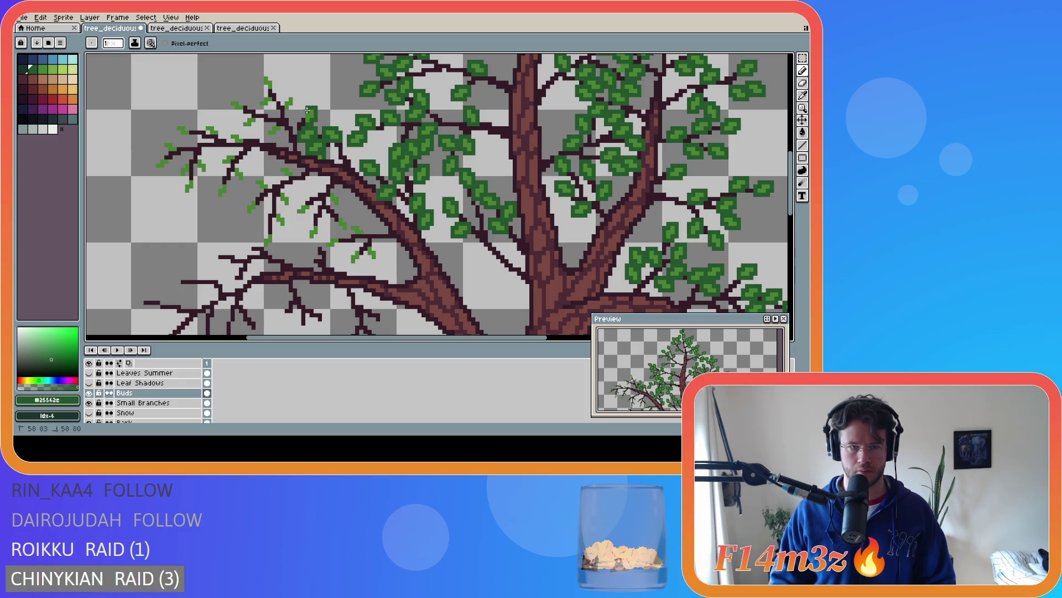
key("v")
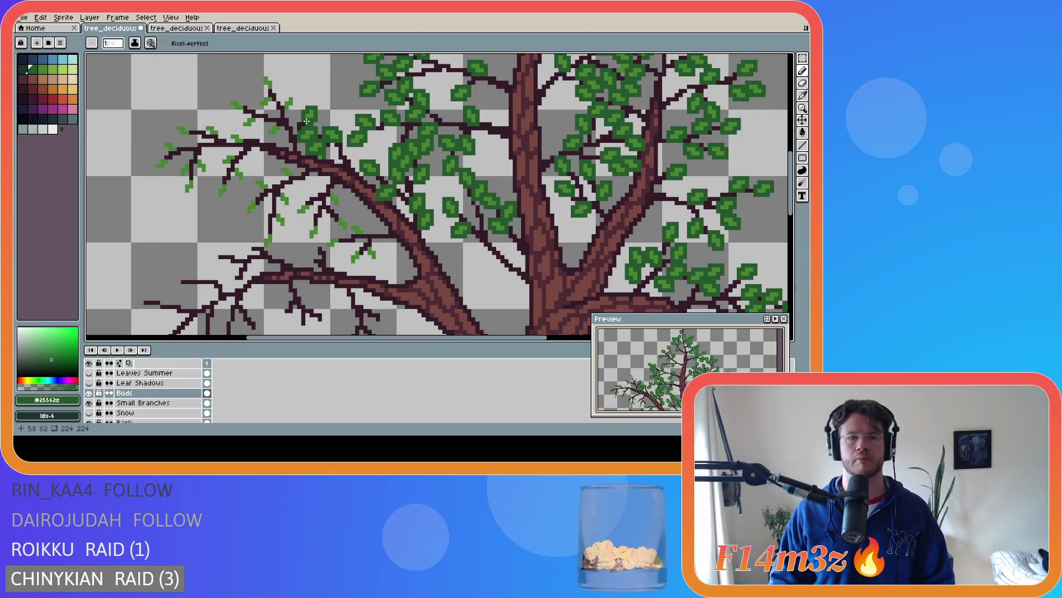
key("b")
left_click(309, 118, "alt")
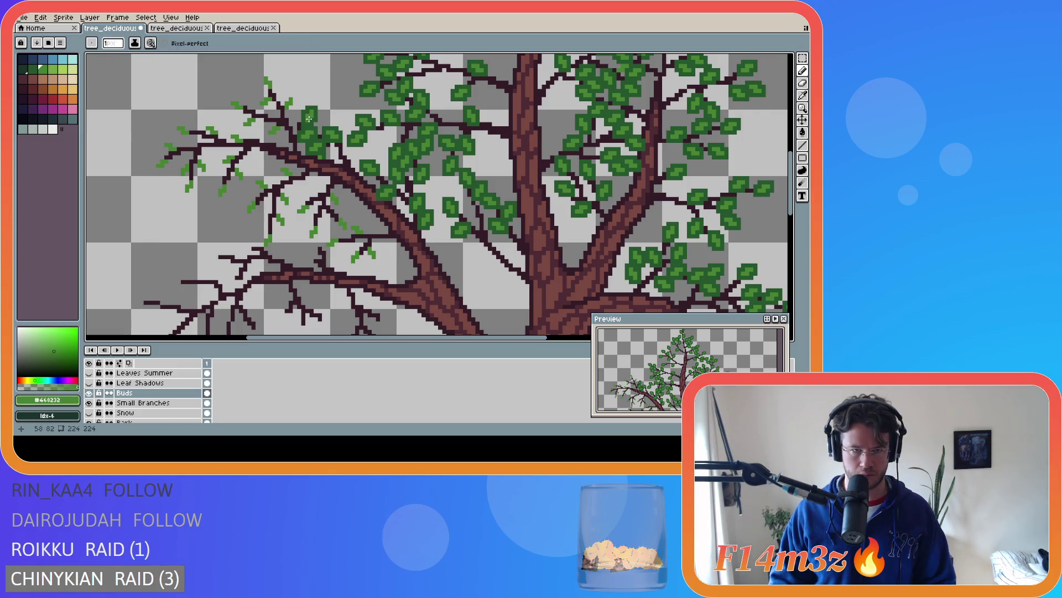
left_click(286, 111, "alt")
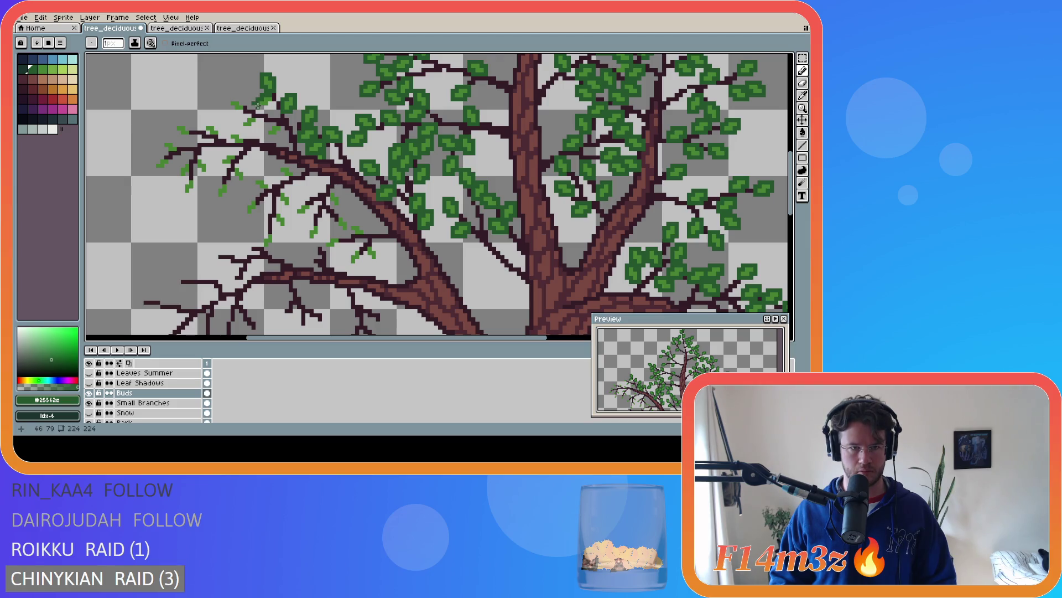
key("b")
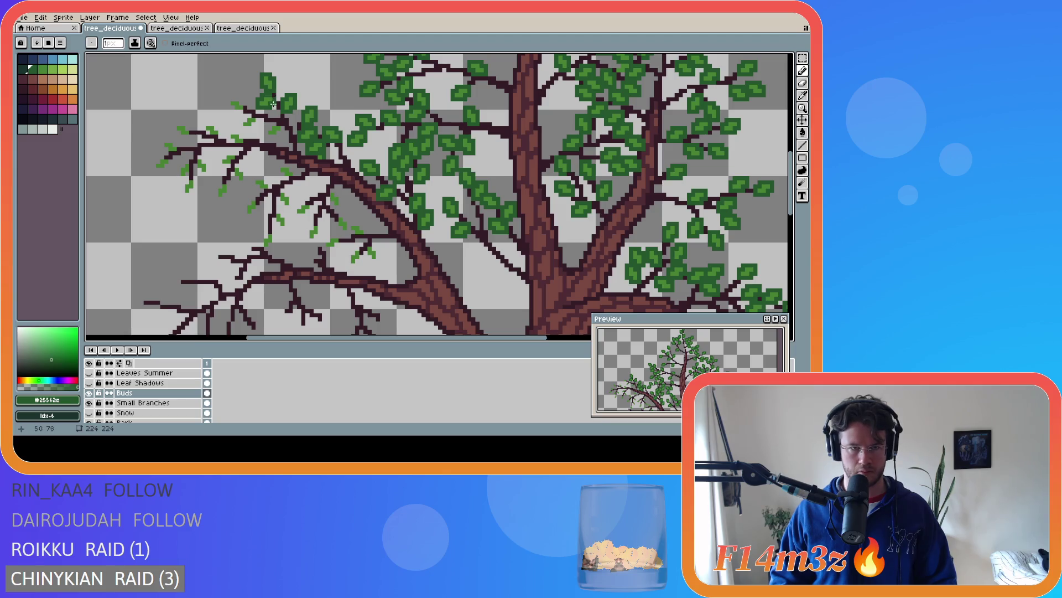
left_click(245, 104)
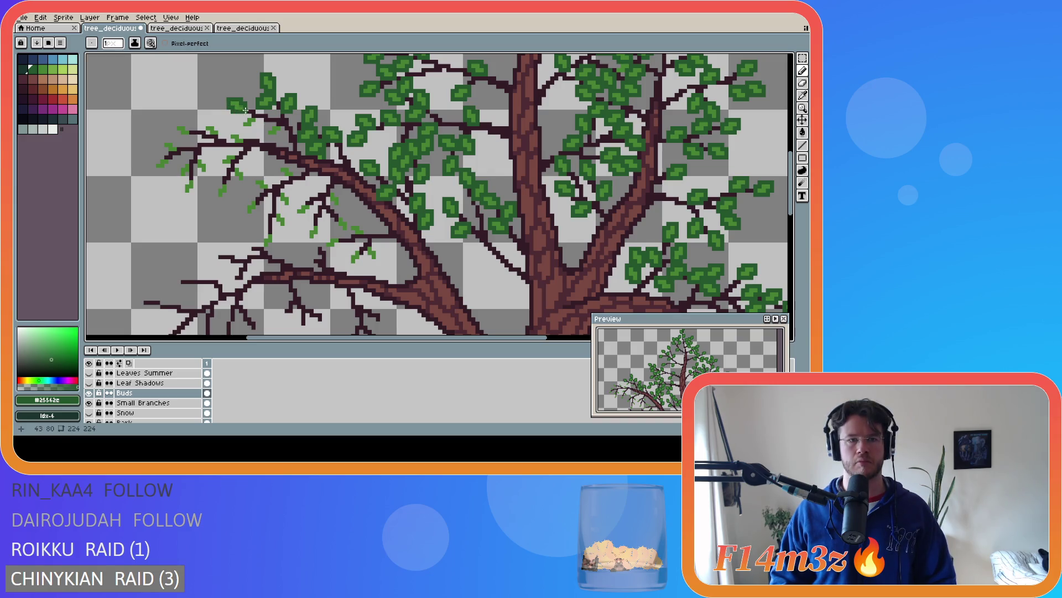
left_click(245, 115)
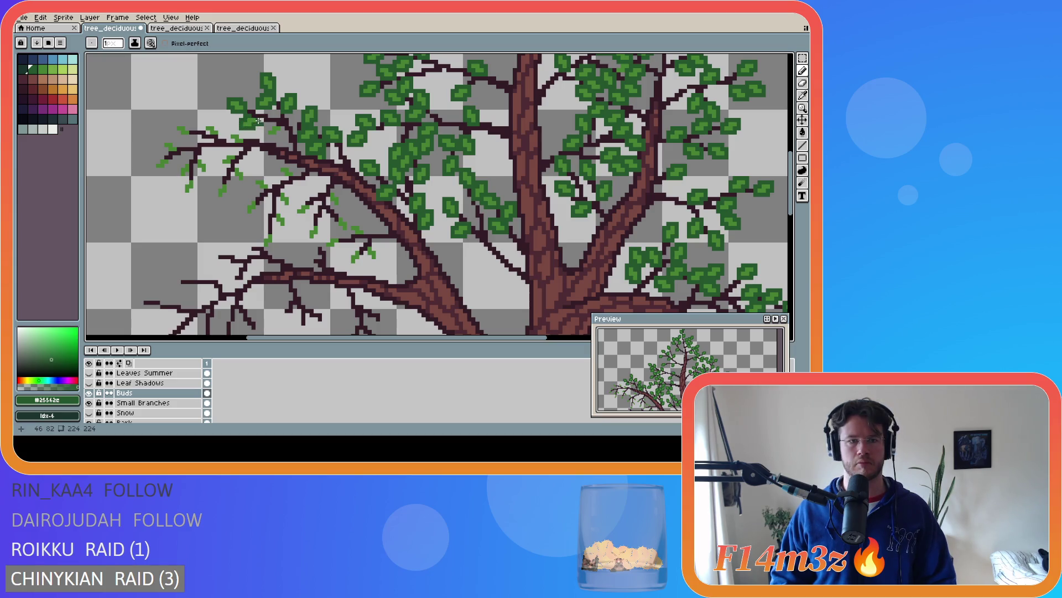
key("ctrl+z")
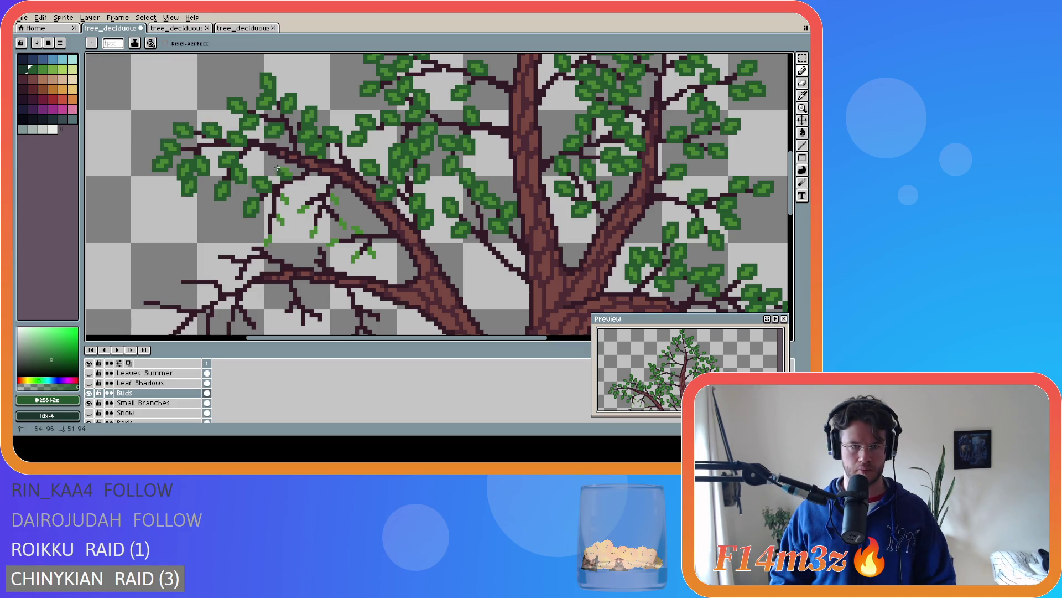
Pencil leaf pixels and short strokes onto the lower-left branch, saving the file along the way
left_click(285, 190)
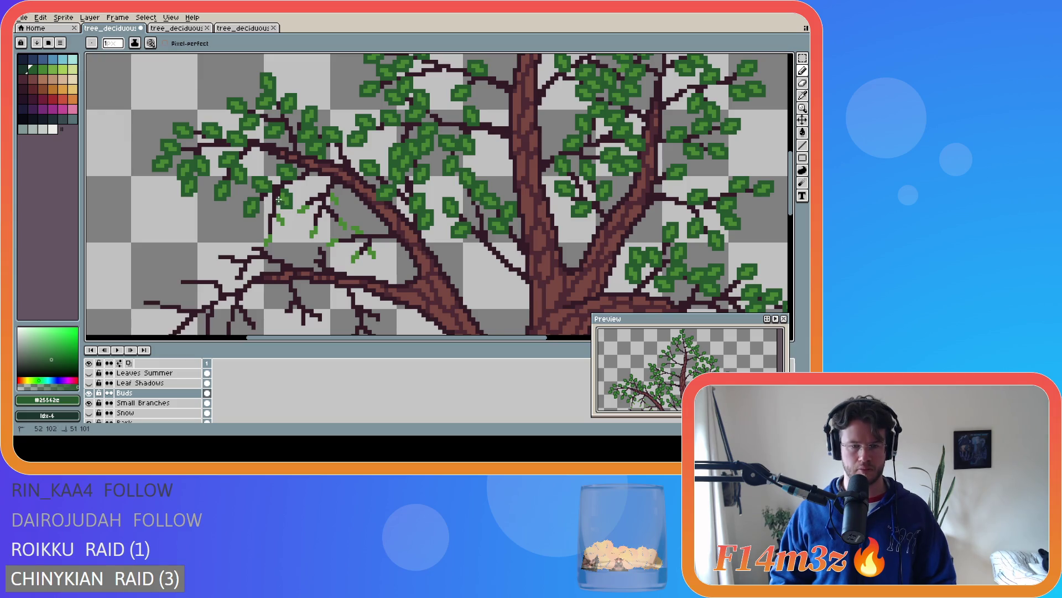
left_click(279, 210)
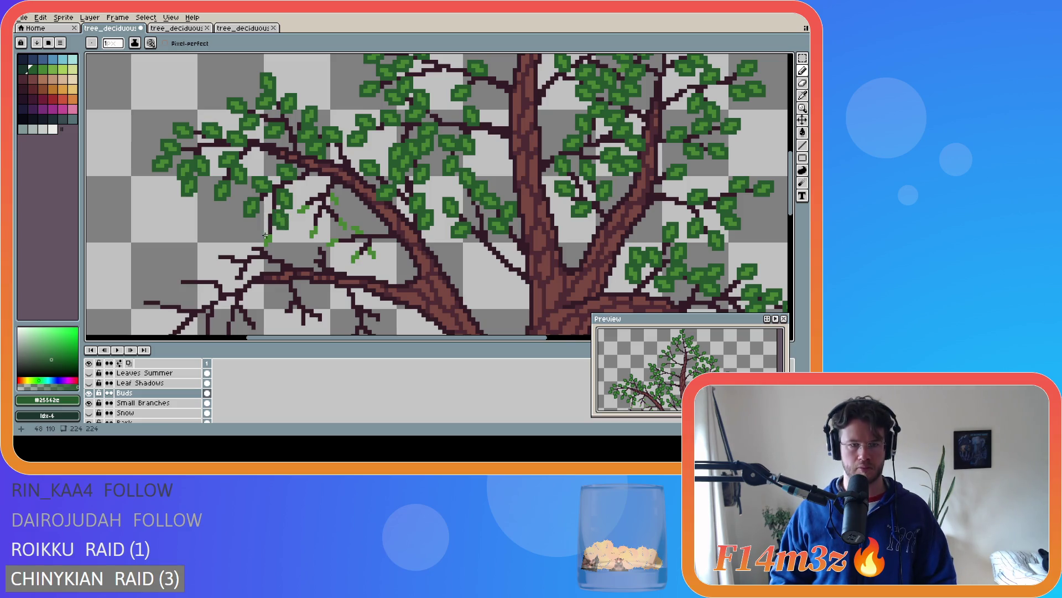
left_click_drag(266, 231, 268, 231)
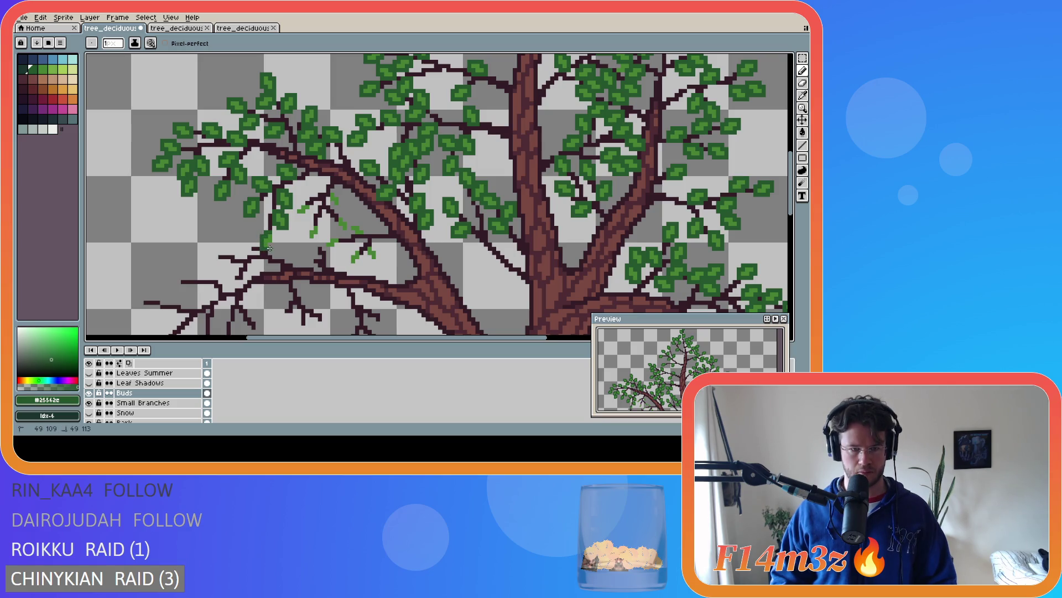
key("ctrl+s")
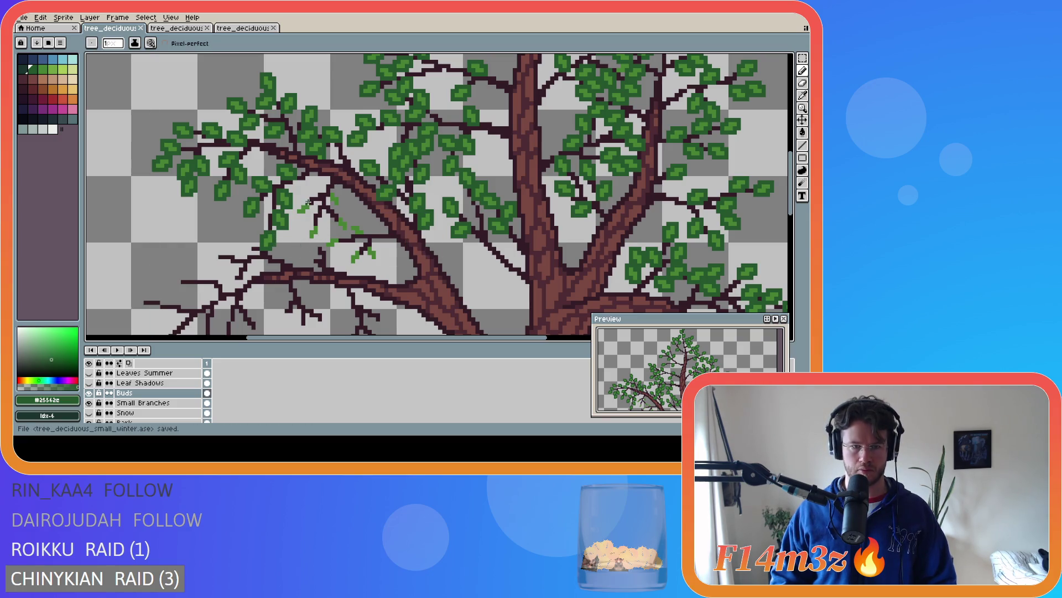
mouse_move(299, 204)
left_mouse_down()
mouse_move(294, 213)
mouse_move(313, 207)
left_mouse_up()
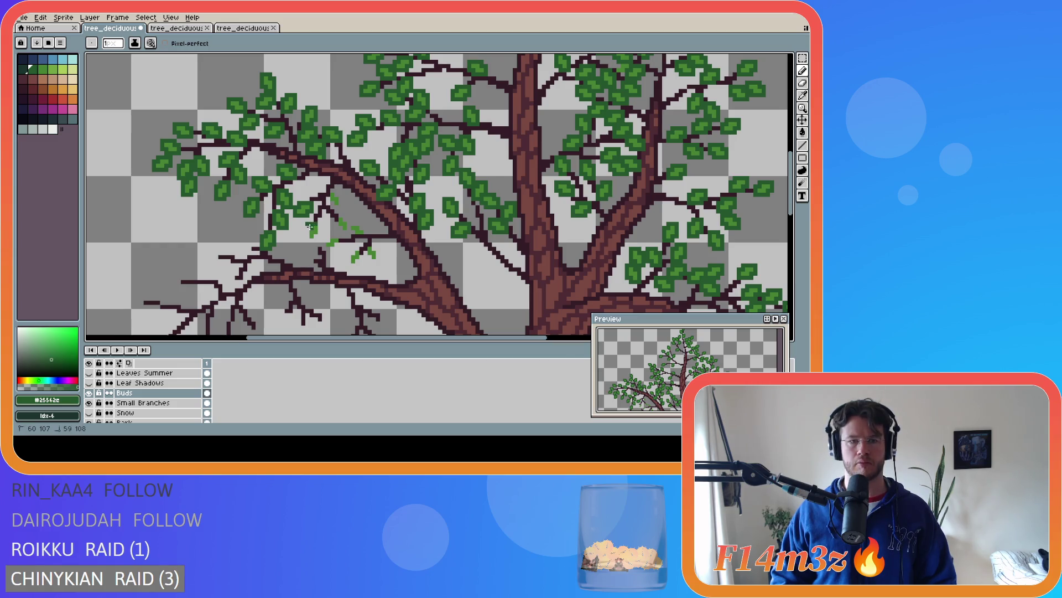
mouse_move(308, 226)
left_mouse_down()
mouse_move(309, 240)
mouse_move(318, 233)
left_mouse_up()
key("ctrl+s")
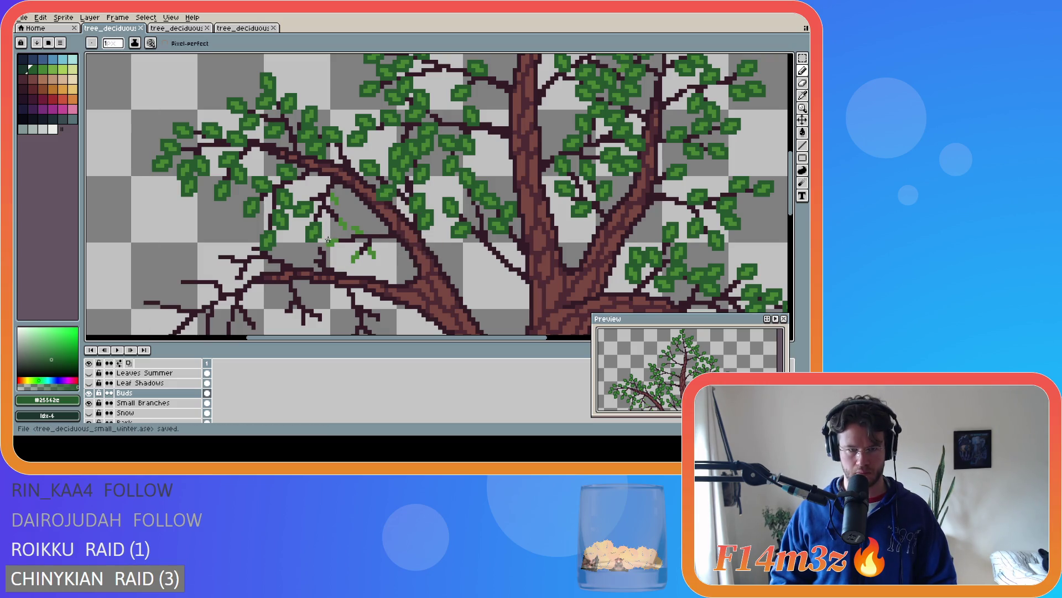
Draw leaves over the buds near the lower-left branch fork and save tree_deciduous_small_winter.ase
mouse_move(332, 239)
left_mouse_down()
mouse_move(325, 247)
mouse_move(336, 224)
left_mouse_up()
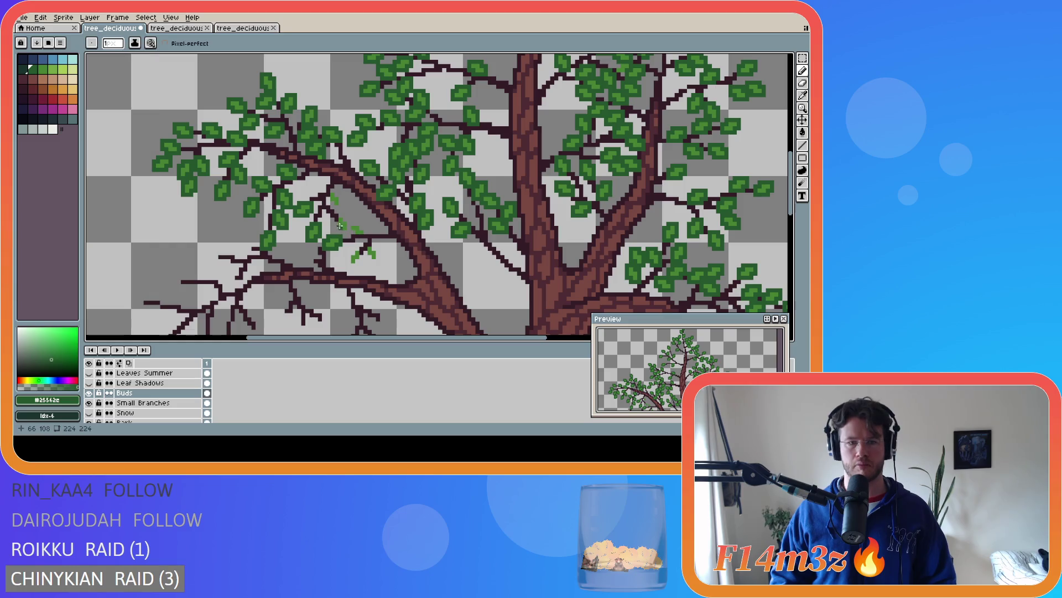
left_click_drag(335, 220, 337, 227)
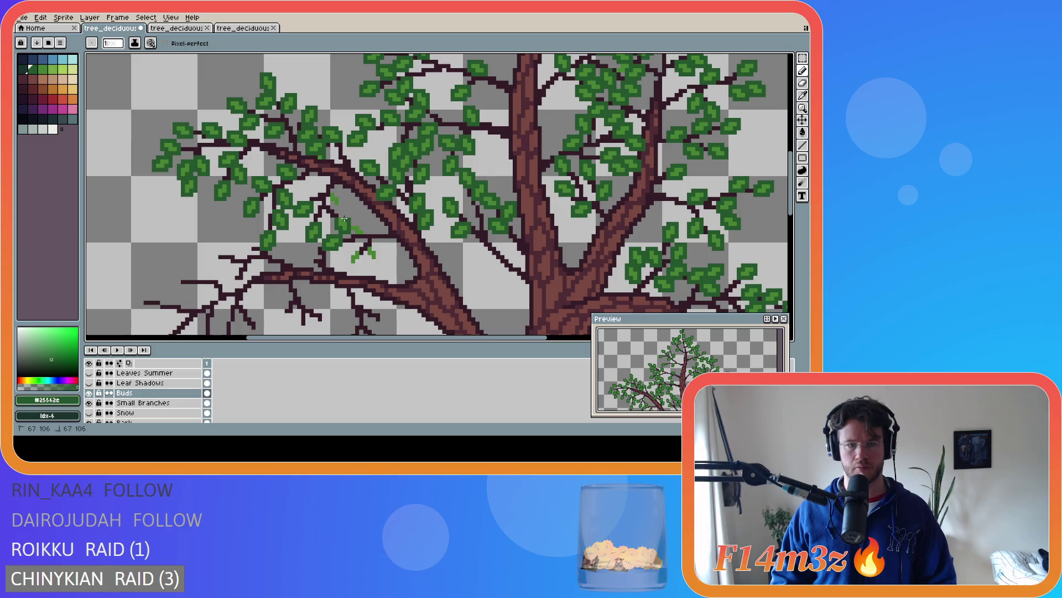
mouse_move(328, 193)
left_mouse_down()
mouse_move(338, 205)
mouse_move(329, 189)
left_mouse_up()
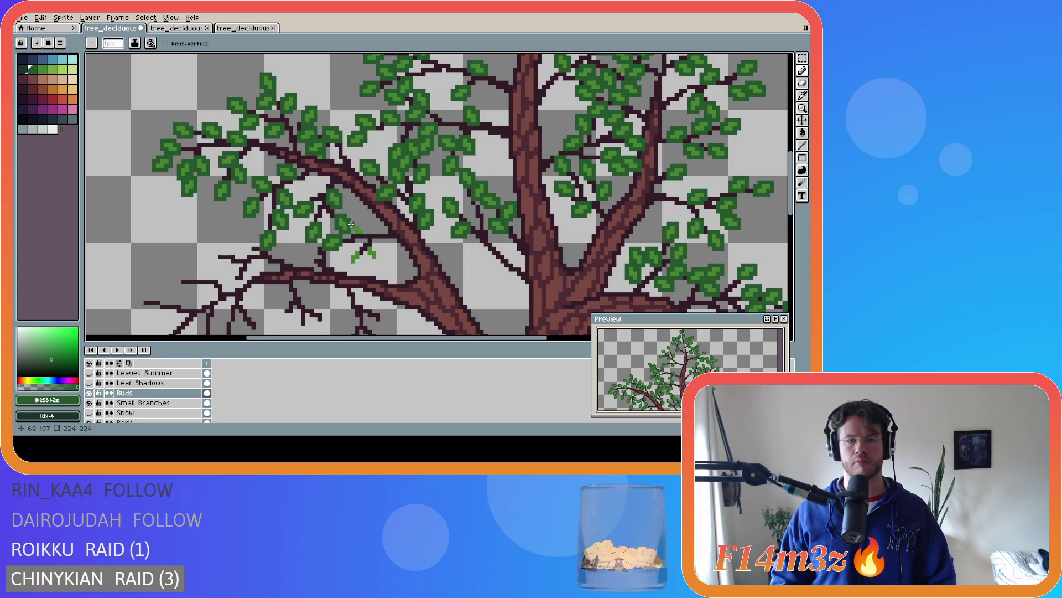
left_click_drag(351, 221, 365, 233)
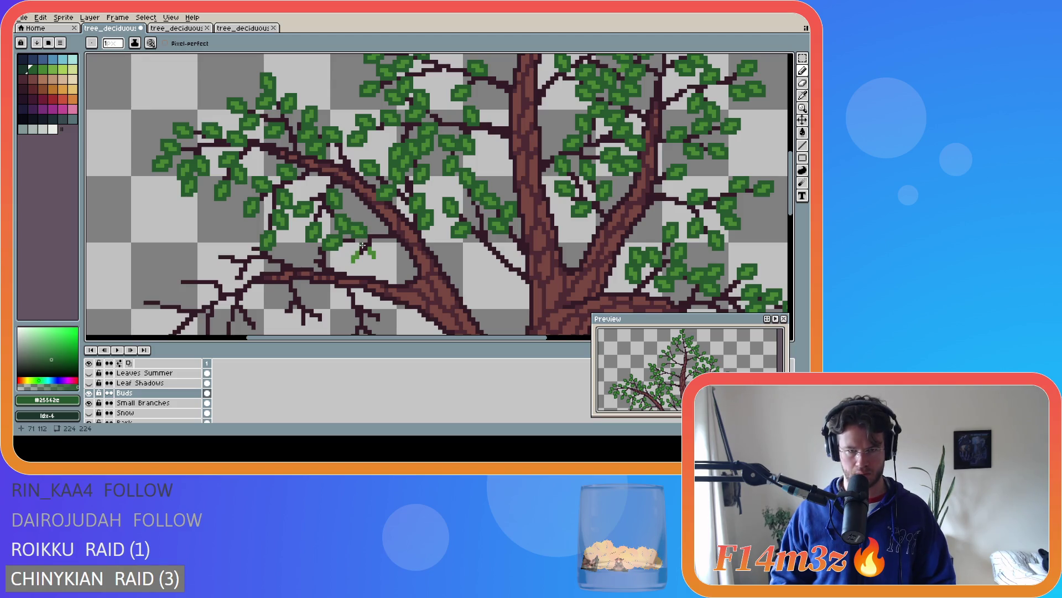
mouse_move(365, 250)
left_mouse_down()
mouse_move(374, 261)
mouse_move(376, 248)
mouse_move(349, 259)
mouse_move(361, 256)
left_mouse_up()
left_click(364, 244)
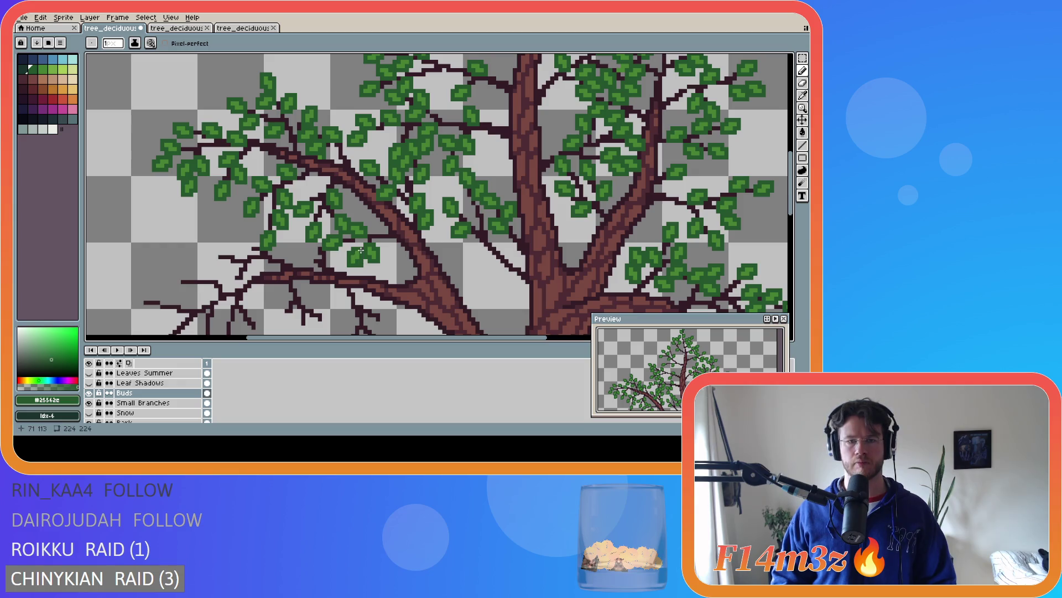
key("e")
key("b")
key("ctrl+s")
scroll(423, 257, "down", 4)
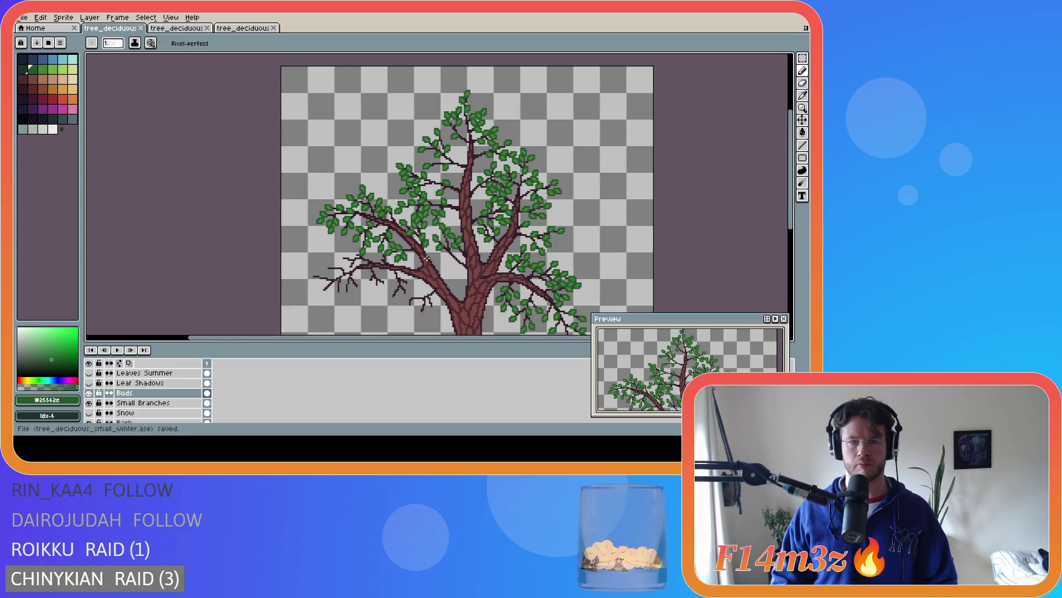
Zoom in on the canopy and eyedrop the light leaf green #468232 from a leaf
left_click_drag(476, 339, 530, 343)
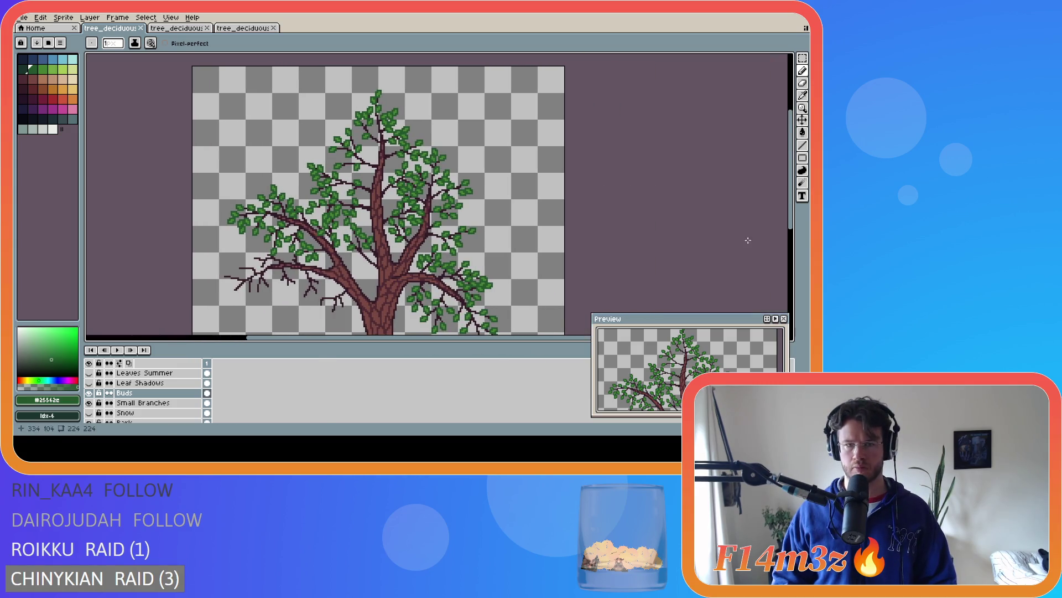
left_click_drag(790, 206, 790, 239)
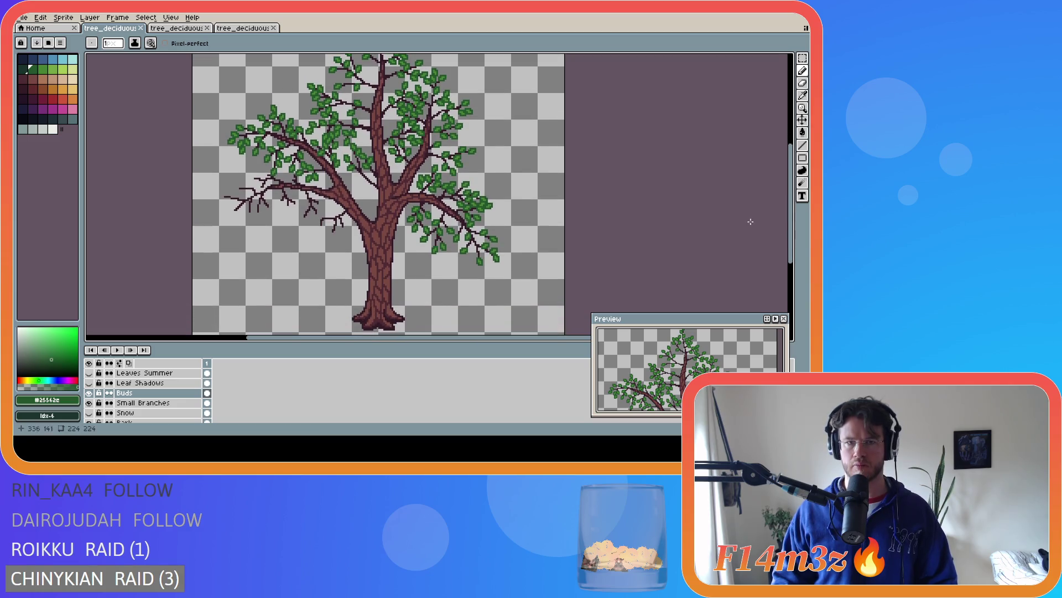
scroll(641, 205, "down", 2)
left_click_drag(511, 340, 557, 342)
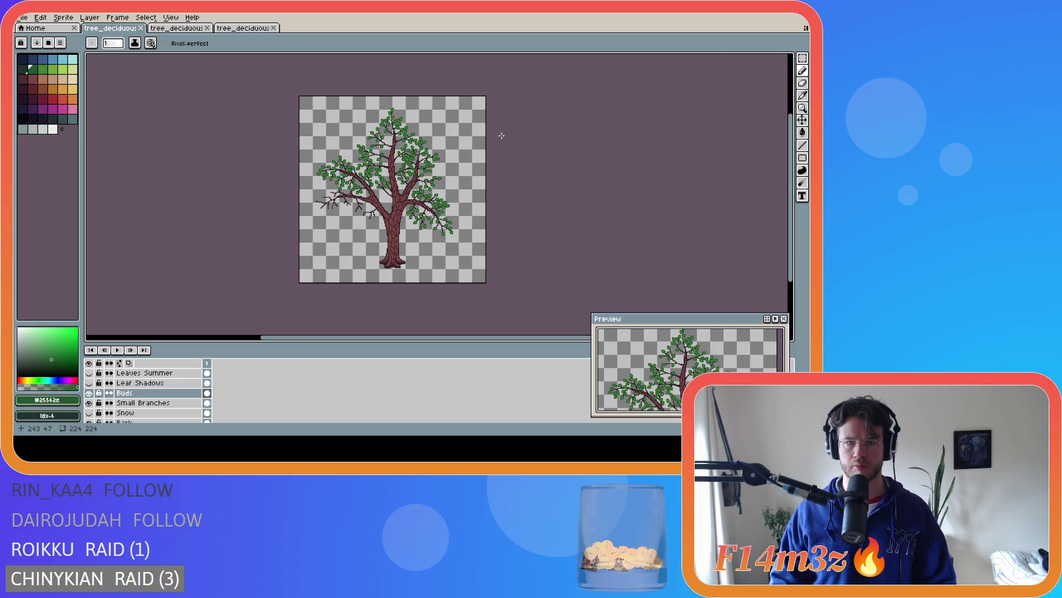
scroll(402, 139, "up", 5)
left_click(271, 173, "alt")
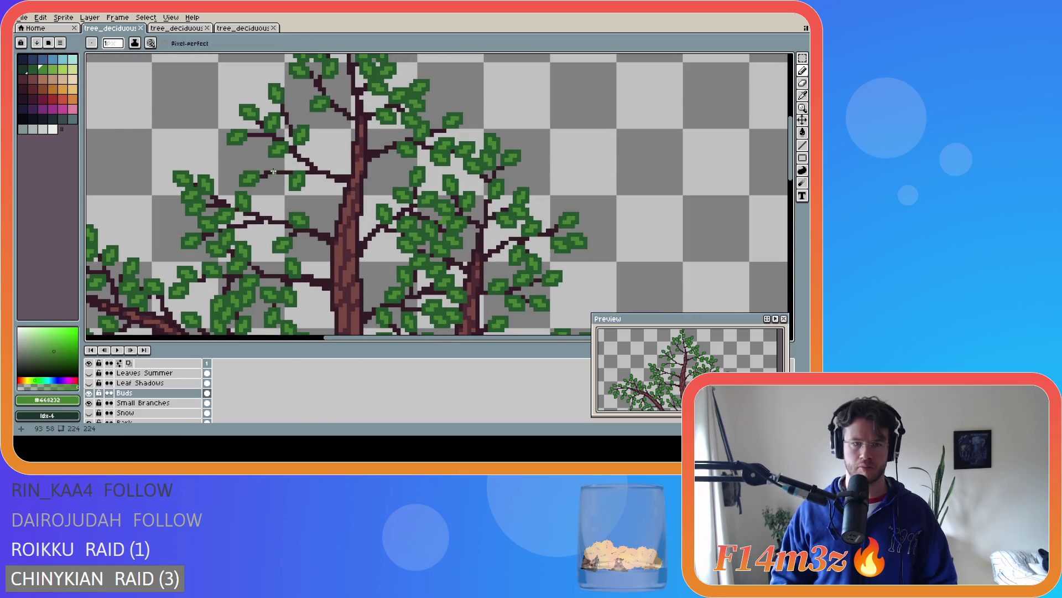
Draw a light-green bud on an upper-left branch, shade it with dark green #25562e, and save
left_click(273, 168)
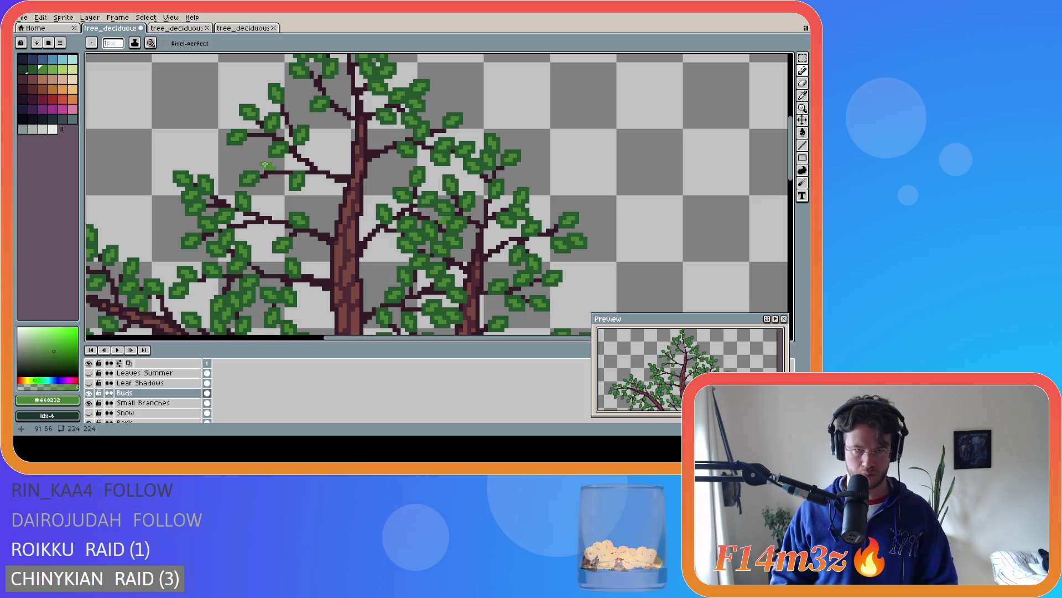
key("e")
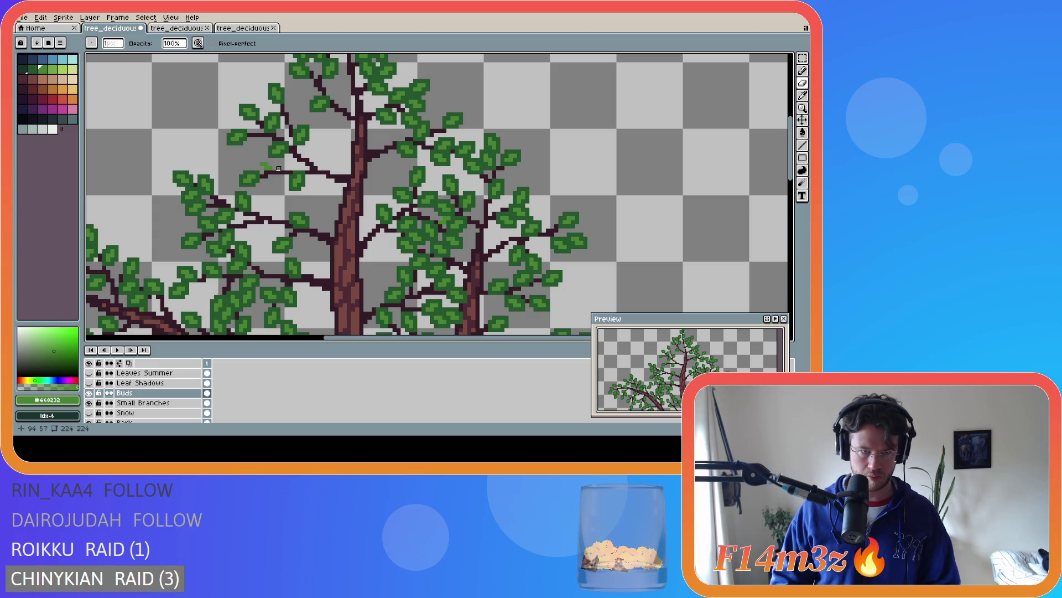
key("b")
left_click(274, 166, "alt")
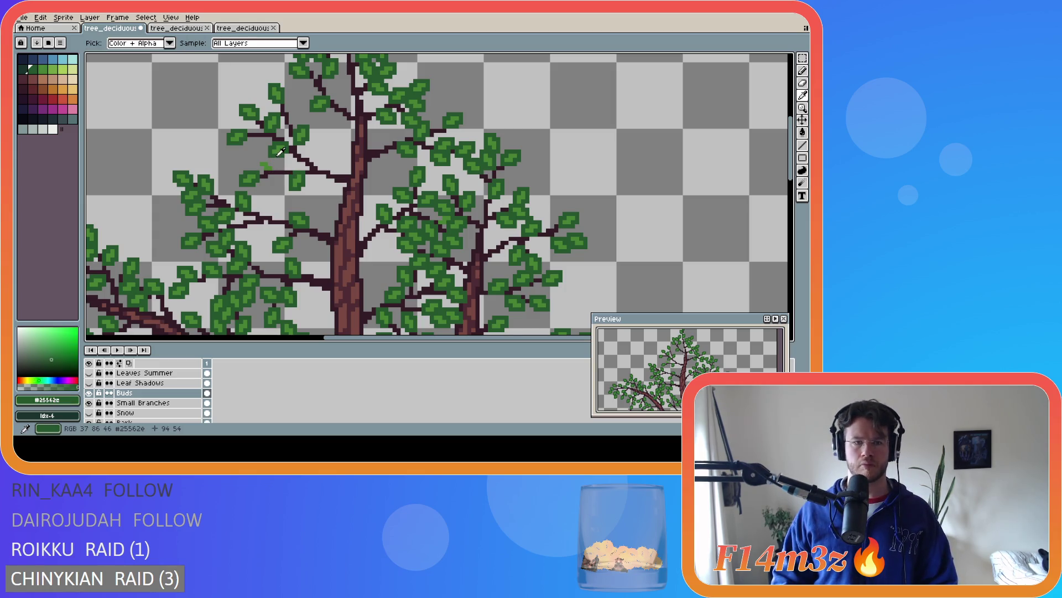
mouse_move(273, 167)
left_mouse_down()
mouse_move(257, 161)
mouse_move(261, 169)
left_mouse_up()
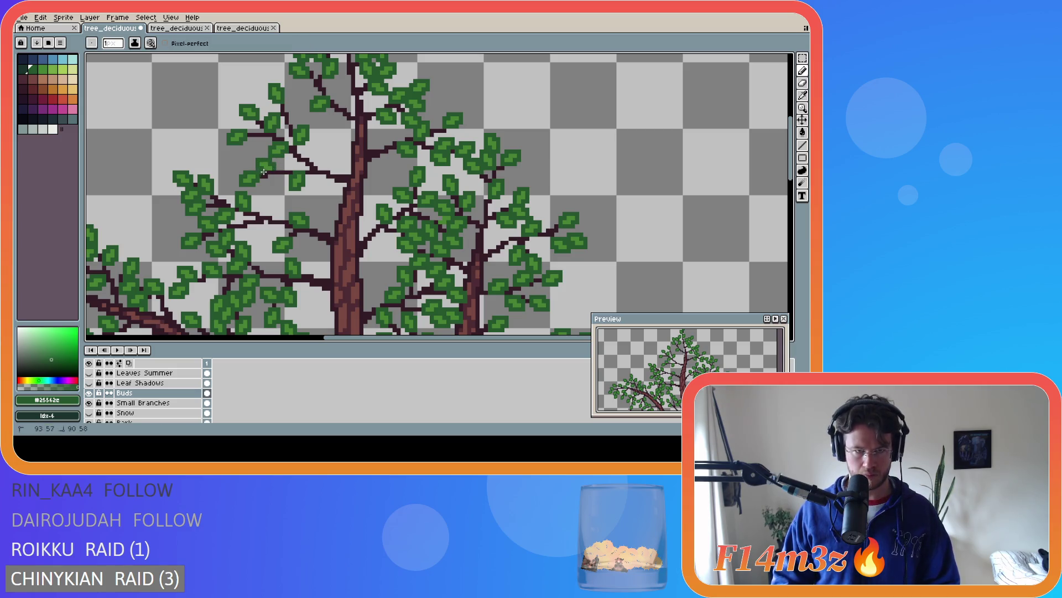
key("ctrl+s")
scroll(408, 191, "down", 2)
scroll(407, 191, "down", 3)
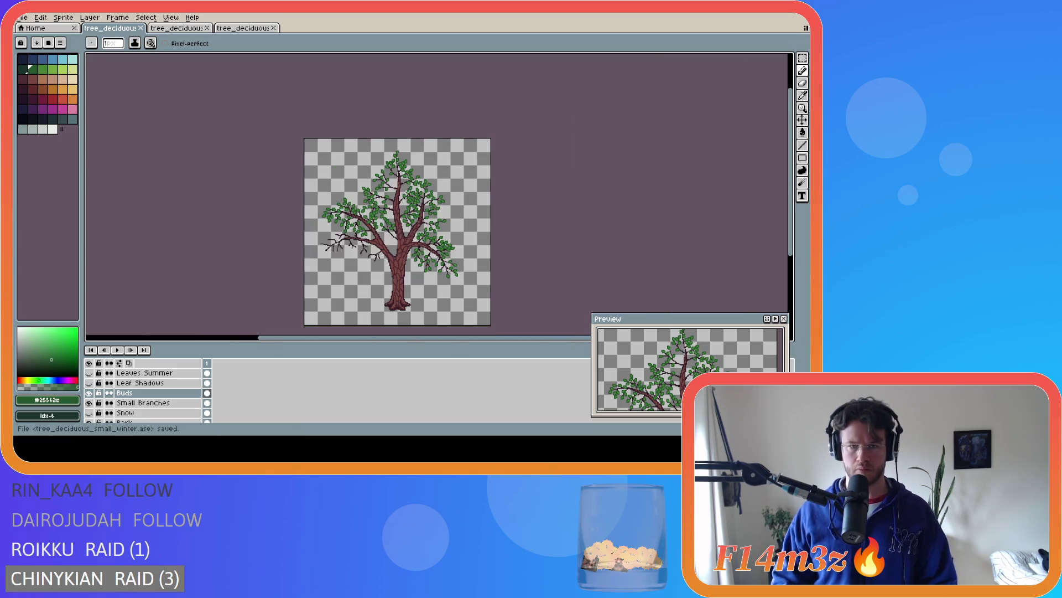
Marquee-select one left-canopy leaf, rotate it to a new angle, commit, and save the sprite
scroll(397, 190, "up", 3)
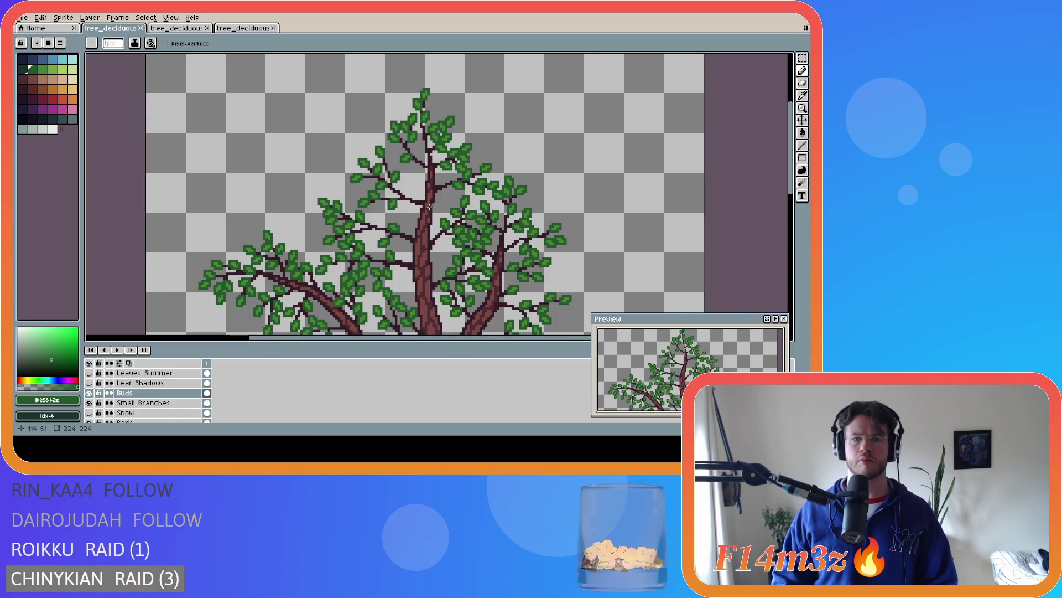
scroll(423, 209, "up", 2)
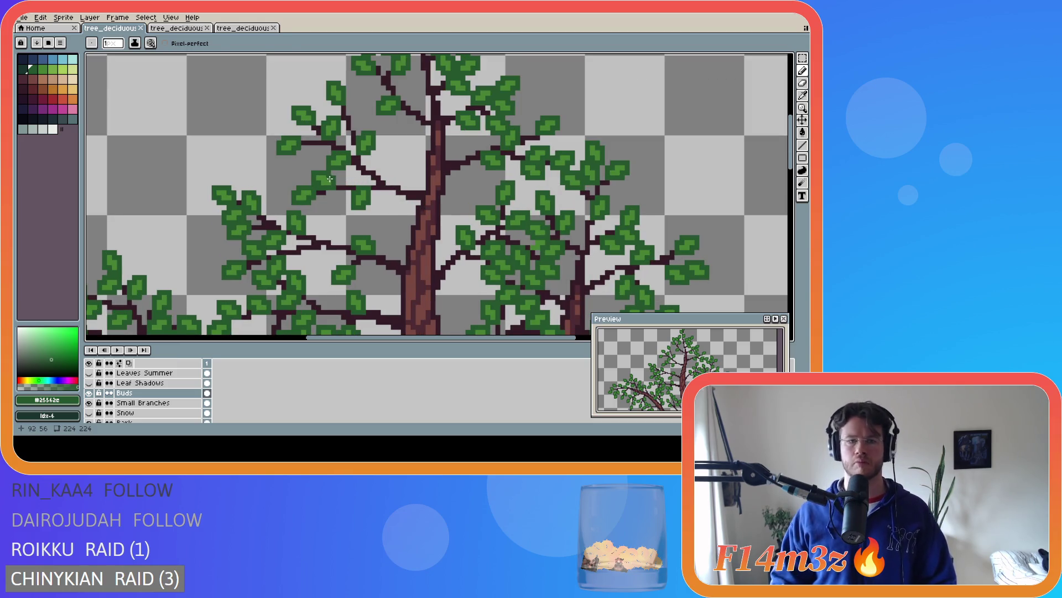
key("m")
mouse_move(313, 173)
left_mouse_down()
mouse_move(335, 188)
mouse_move(323, 179)
left_mouse_up()
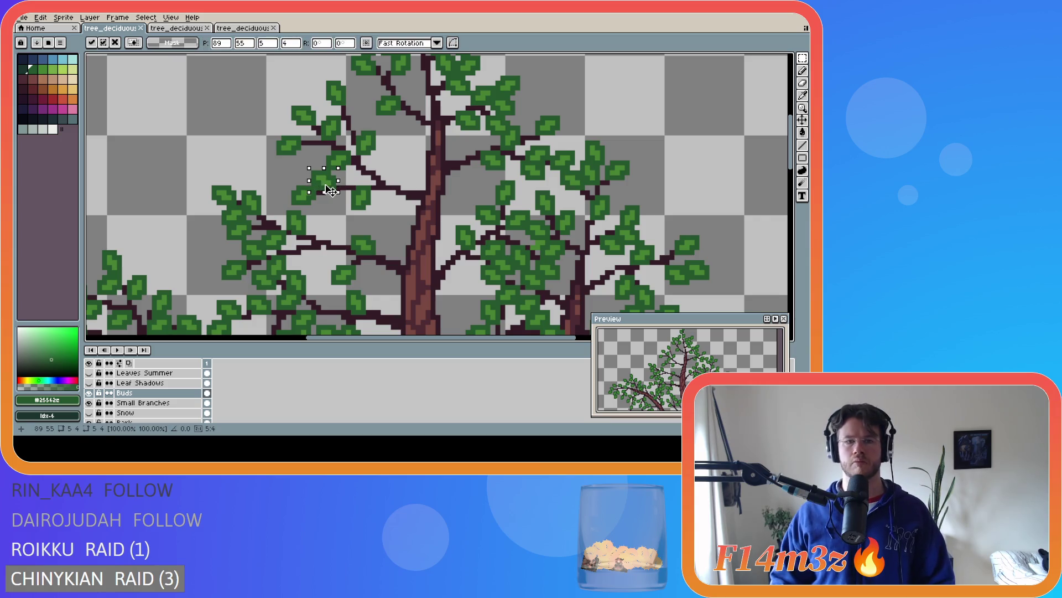
left_click(274, 168)
scroll(446, 201, "down", 3)
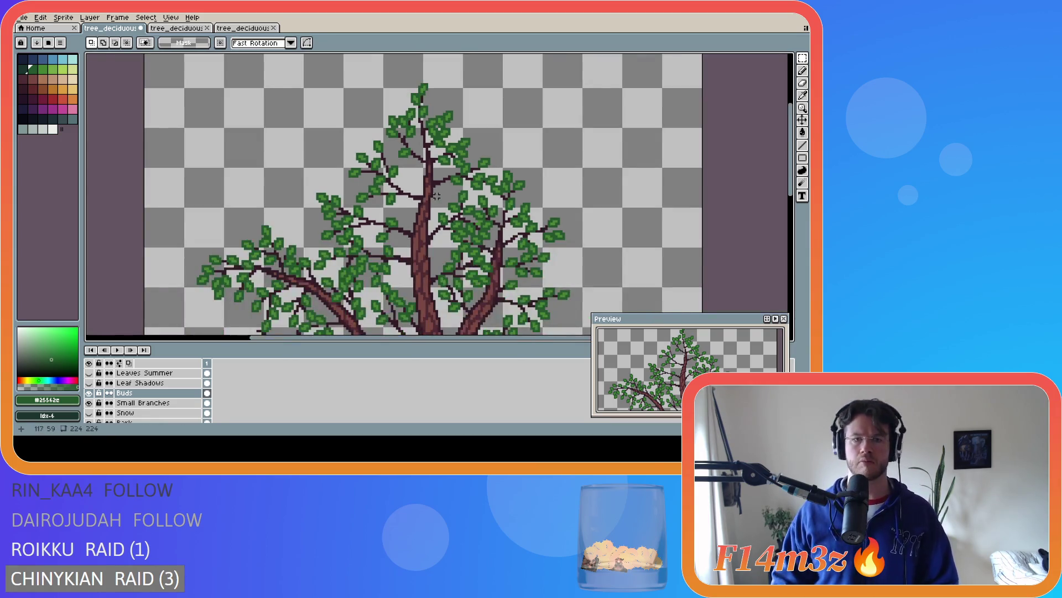
key("ctrl+s")
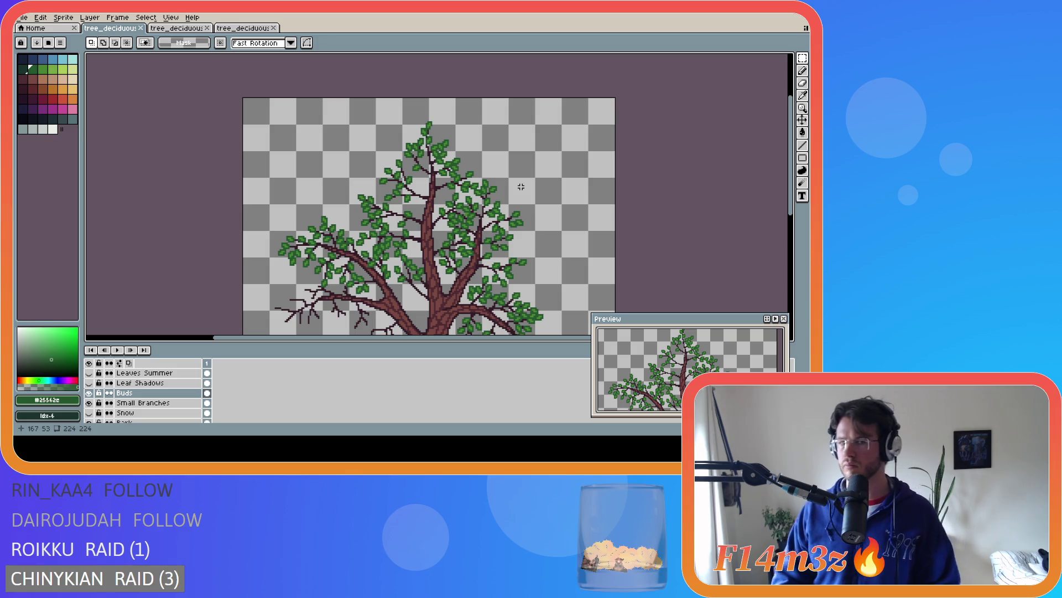
scroll(521, 186, "down", 2)
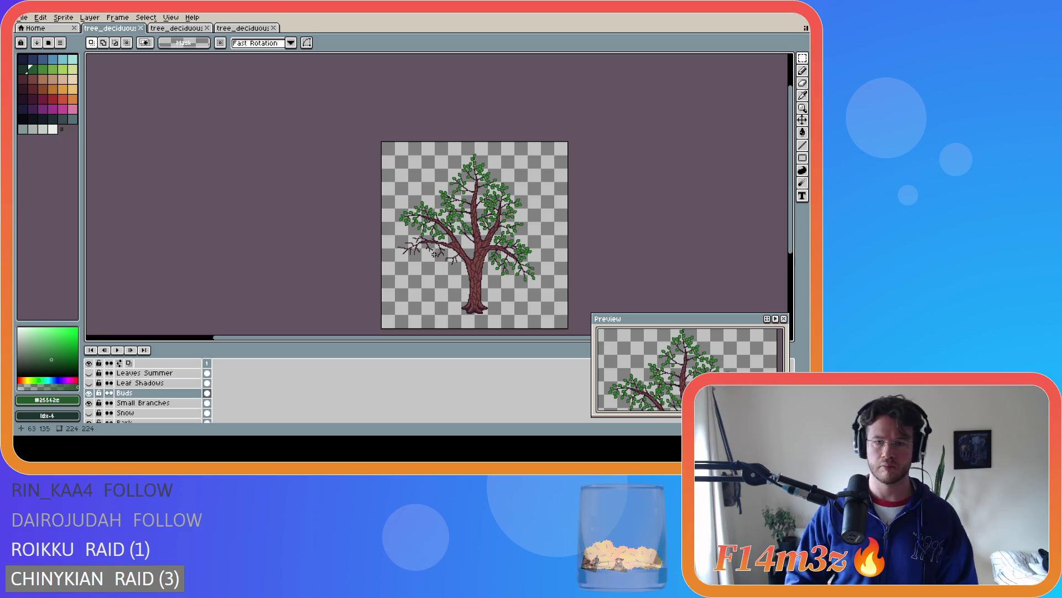
scroll(434, 254, "up", 3)
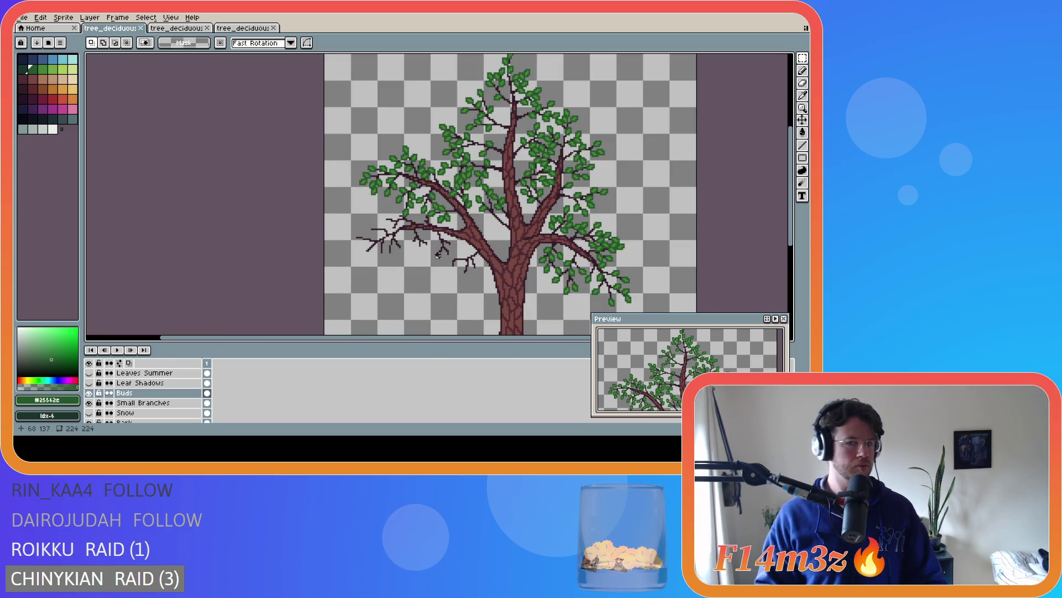
scroll(438, 256, "down", 1)
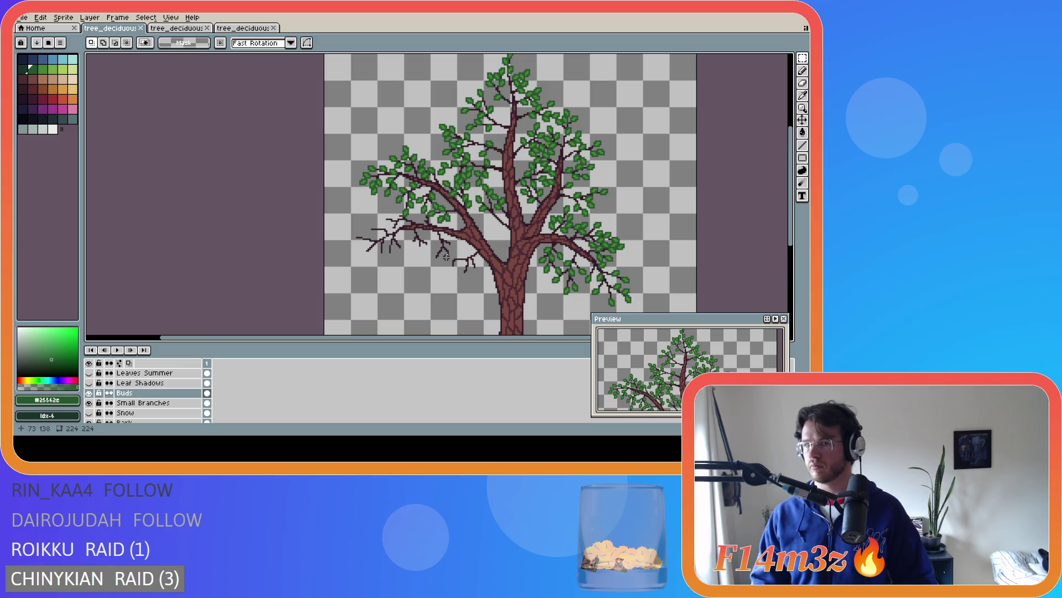
scroll(437, 257, "down", 3)
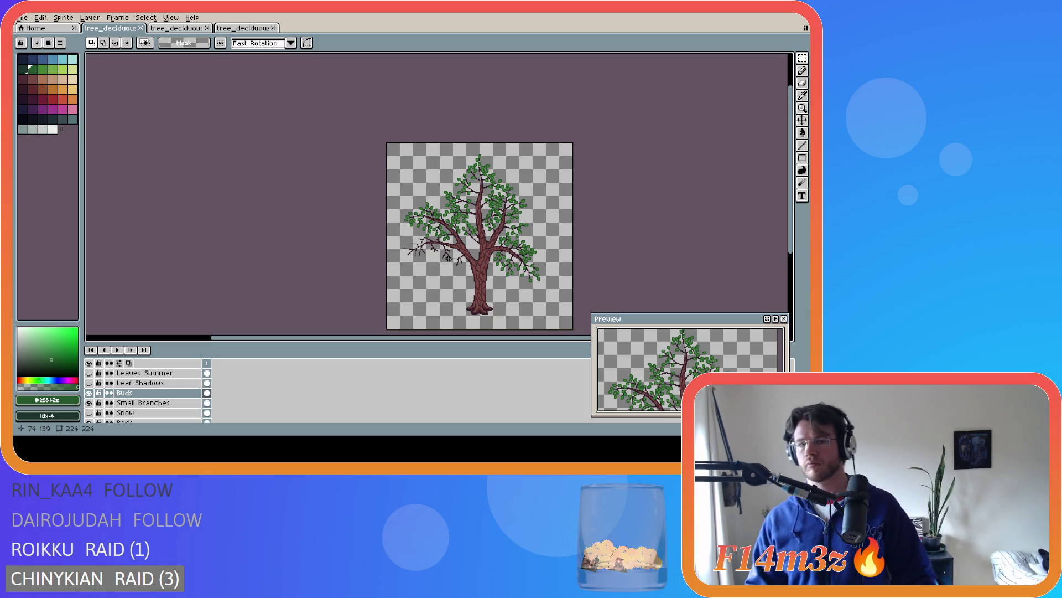
scroll(449, 258, "up", 2)
scroll(449, 258, "up", 2)
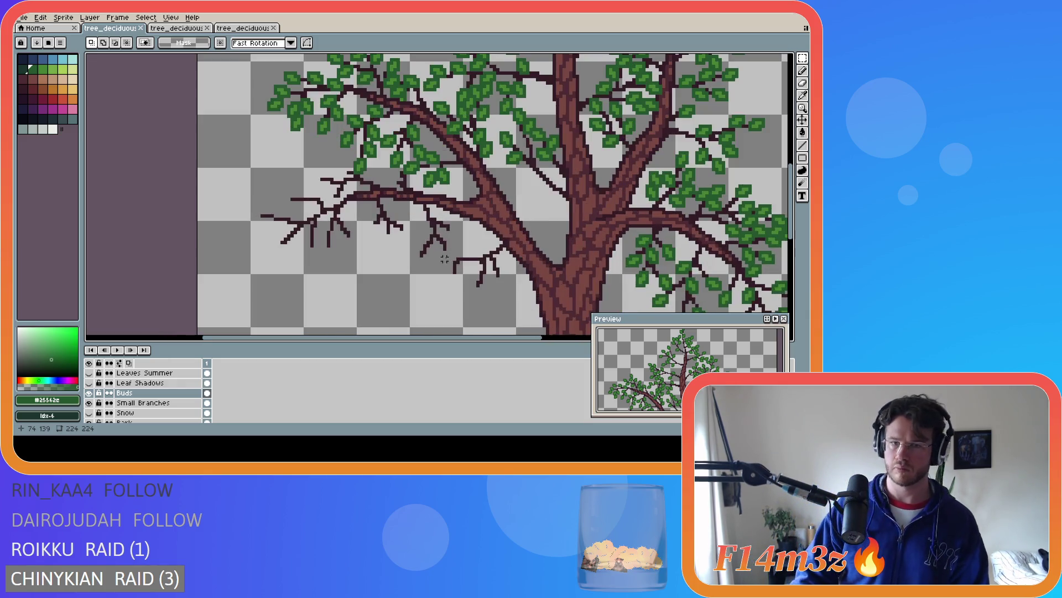
key("i")
left_click(435, 172, "alt")
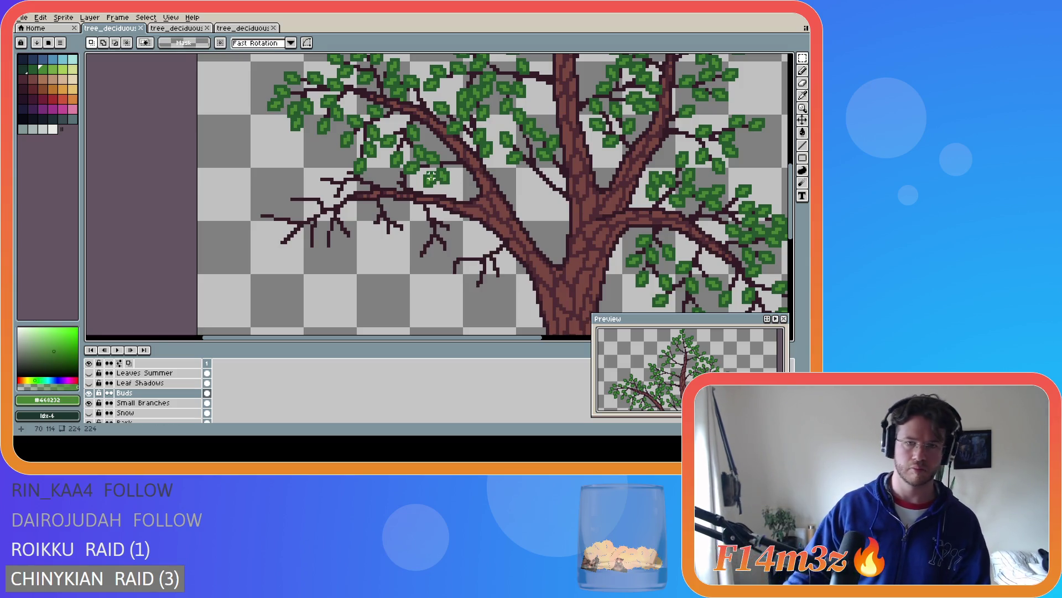
Pencil single light-green #468232 bud pixels onto four bare lower-left branch tips
key("b")
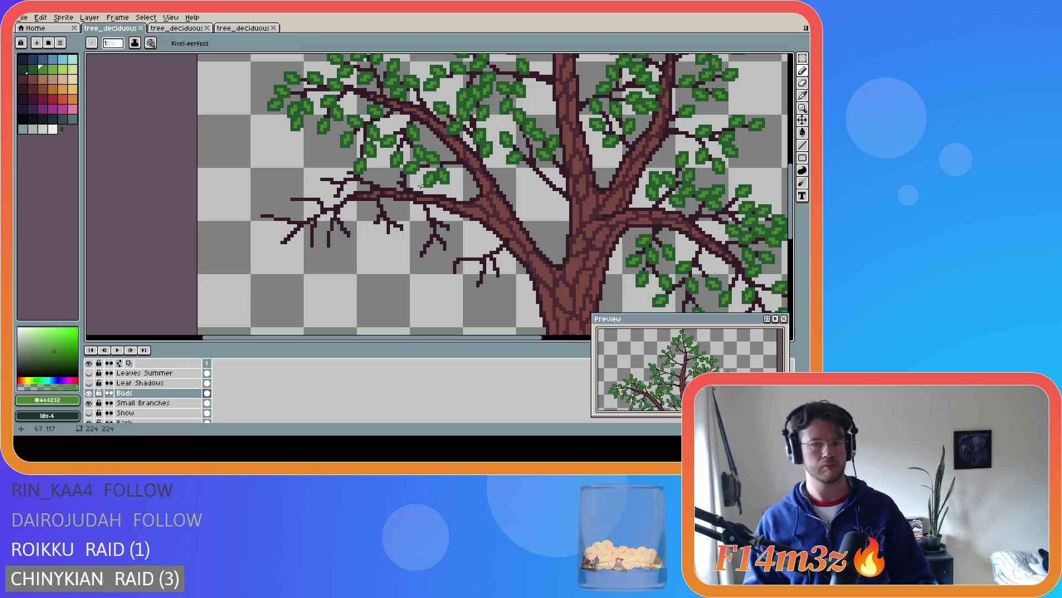
left_click(342, 173)
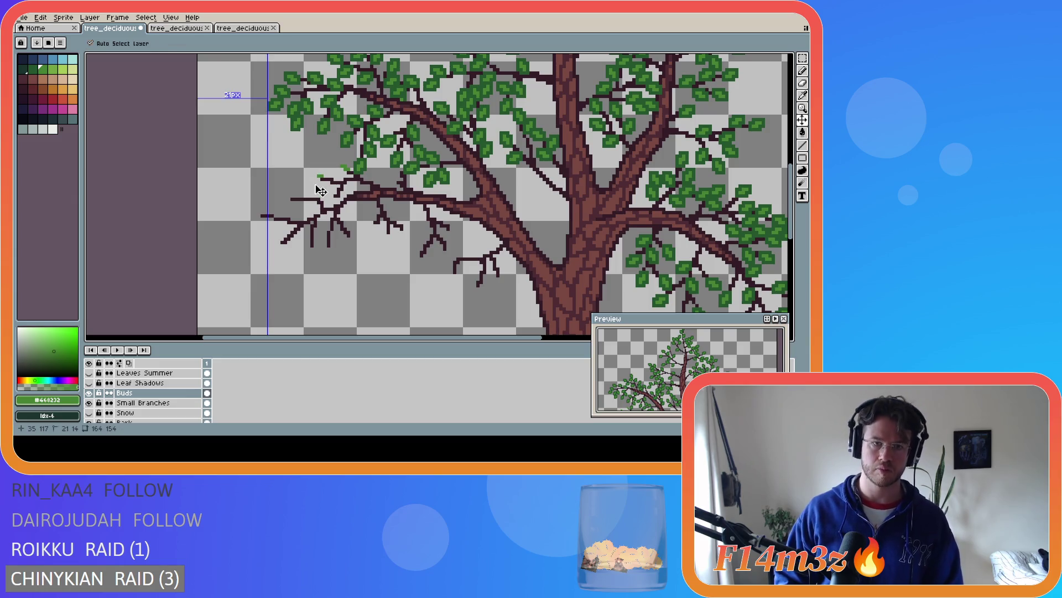
left_click(315, 179)
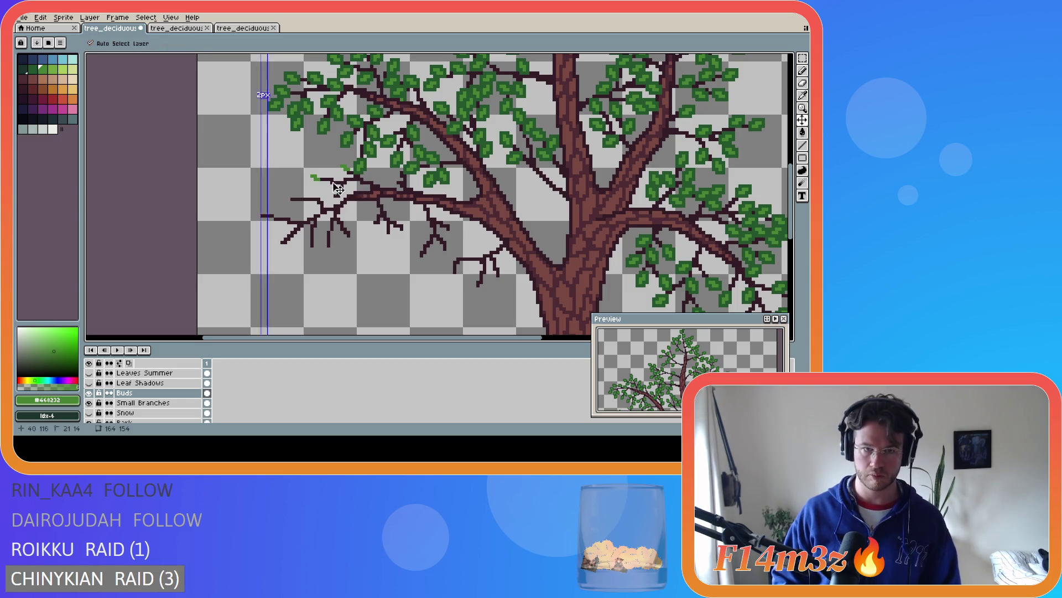
left_click(317, 174)
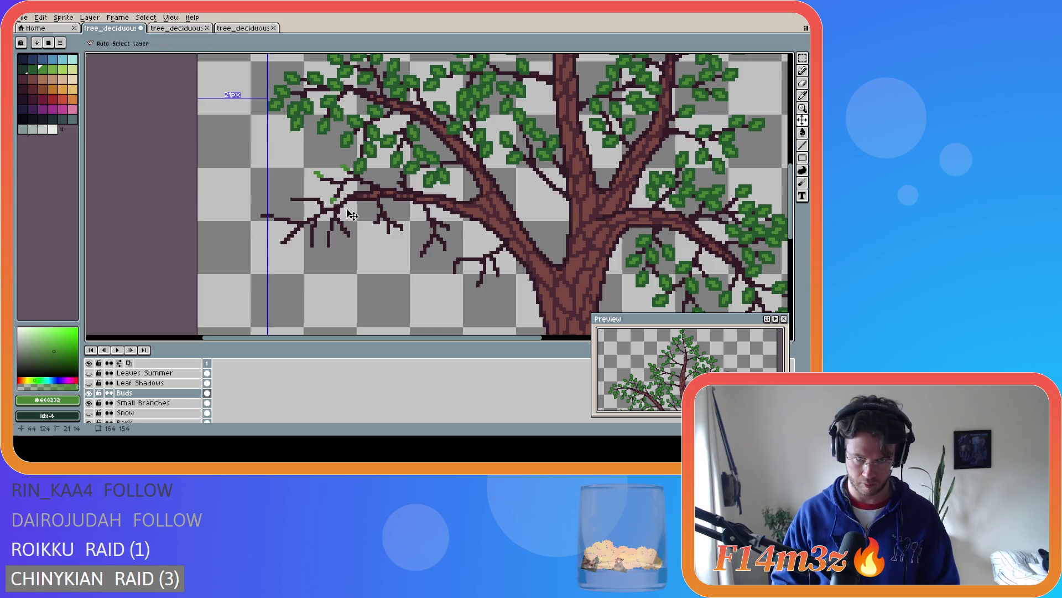
left_click(332, 202)
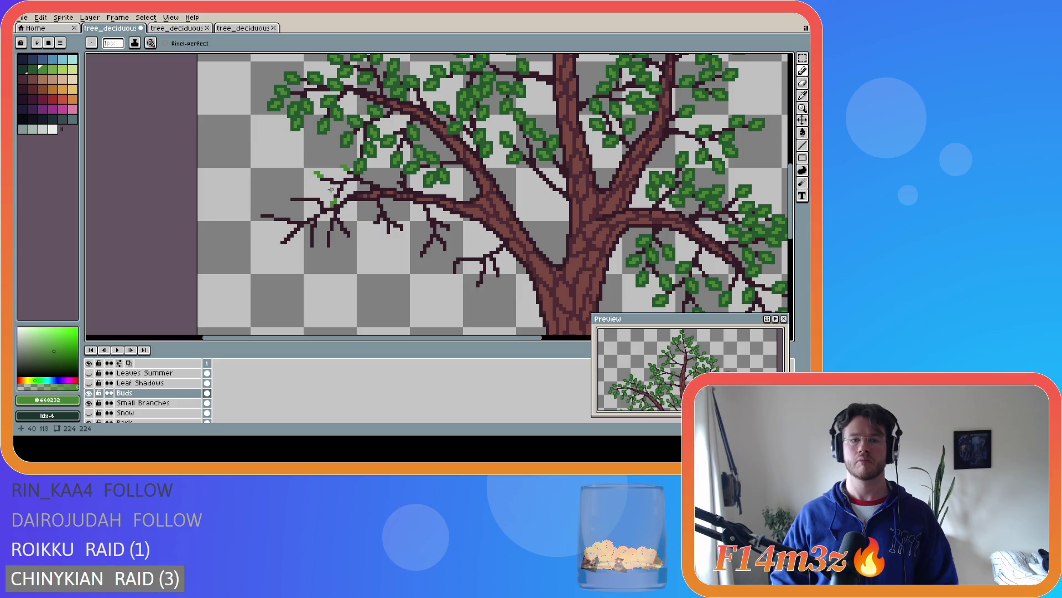
Add green bud pixels and a short stroke to the lower-left and far-left branch tips
left_click(329, 185)
left_click_drag(328, 189, 325, 188)
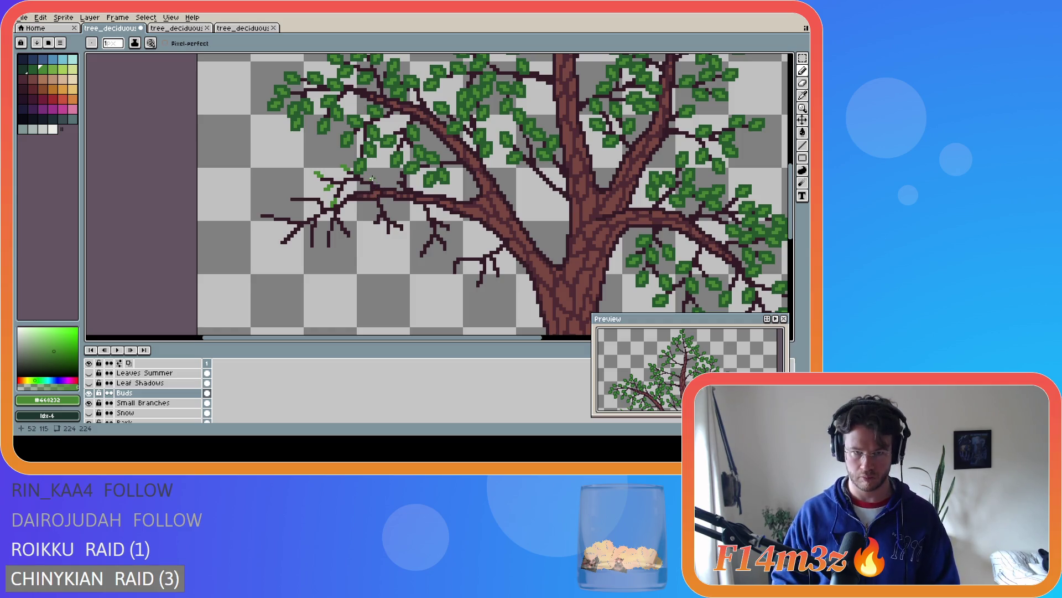
left_click(375, 174)
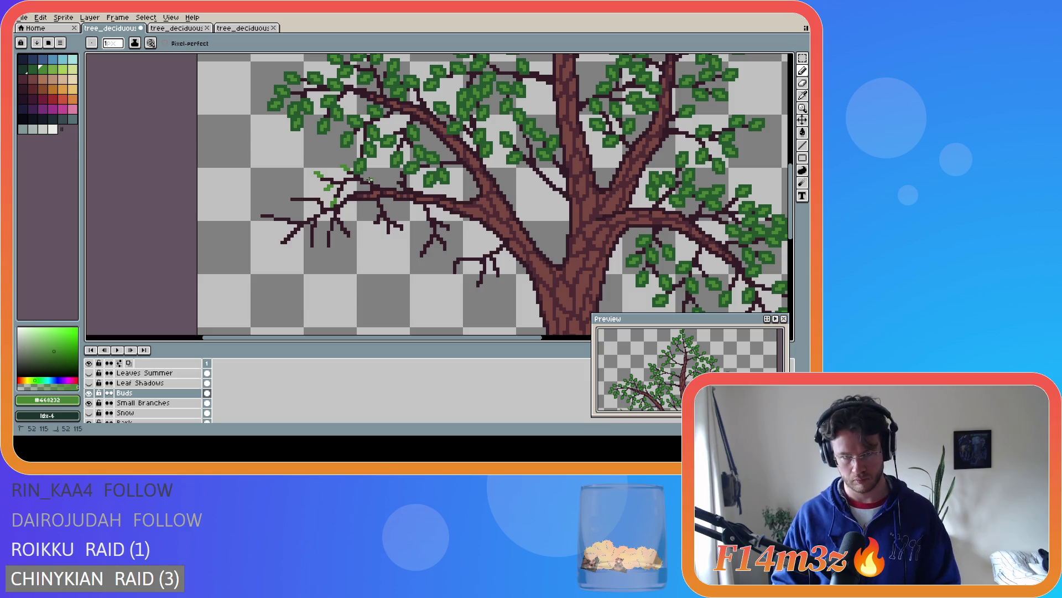
left_click(368, 177)
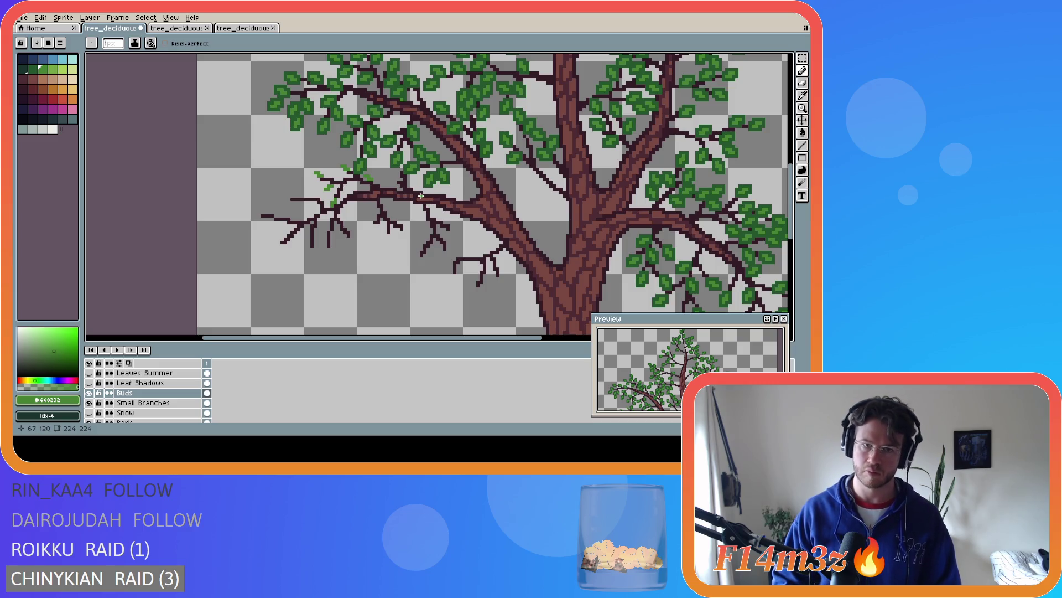
left_click(258, 216)
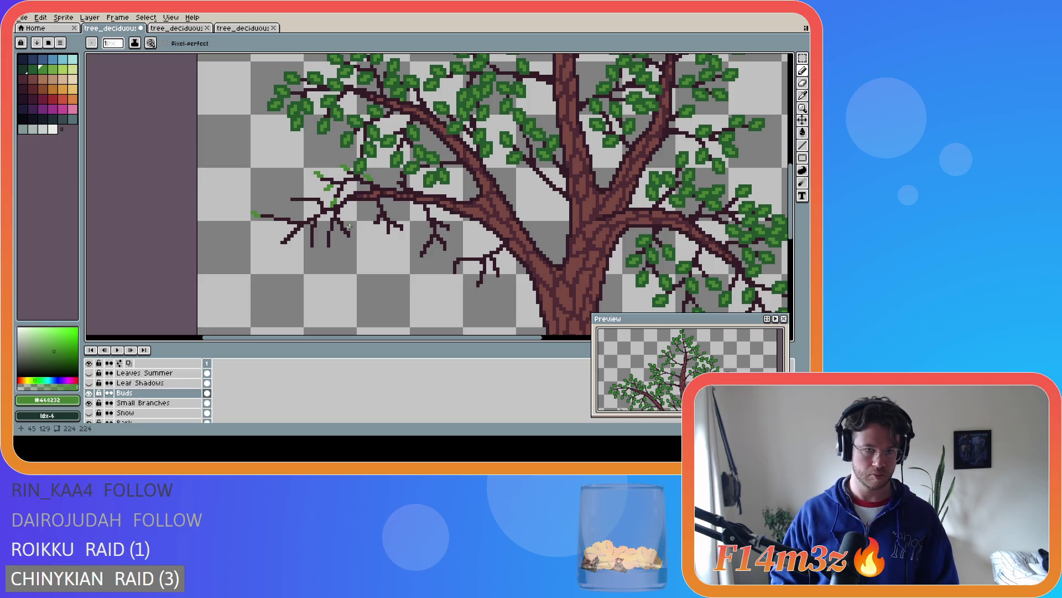
left_click(258, 211)
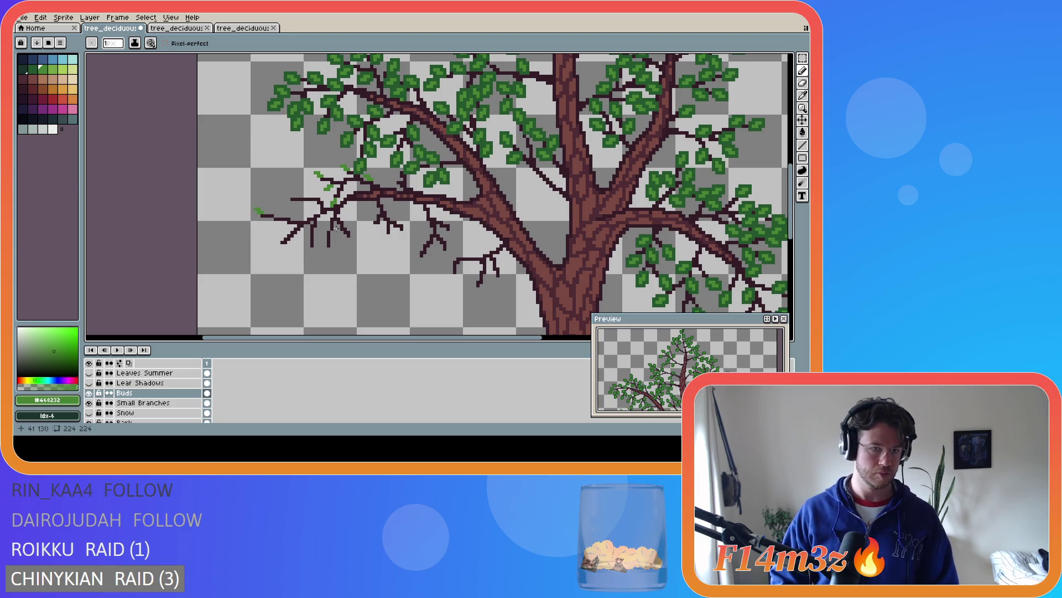
left_click(272, 223)
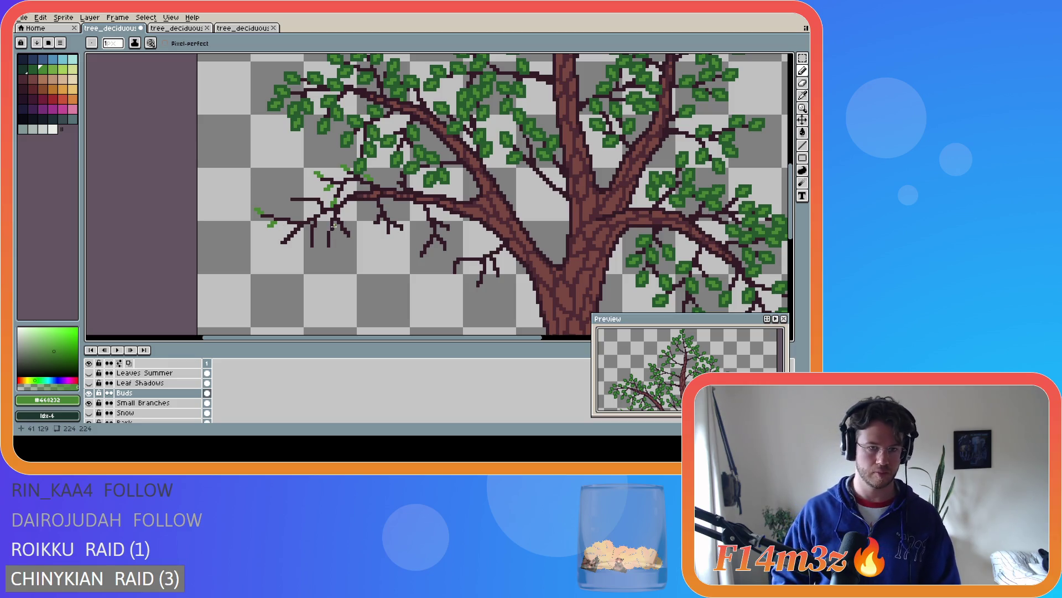
Dot more bud pixels onto the remaining far-left twig tips and a lower twig
left_click(286, 196)
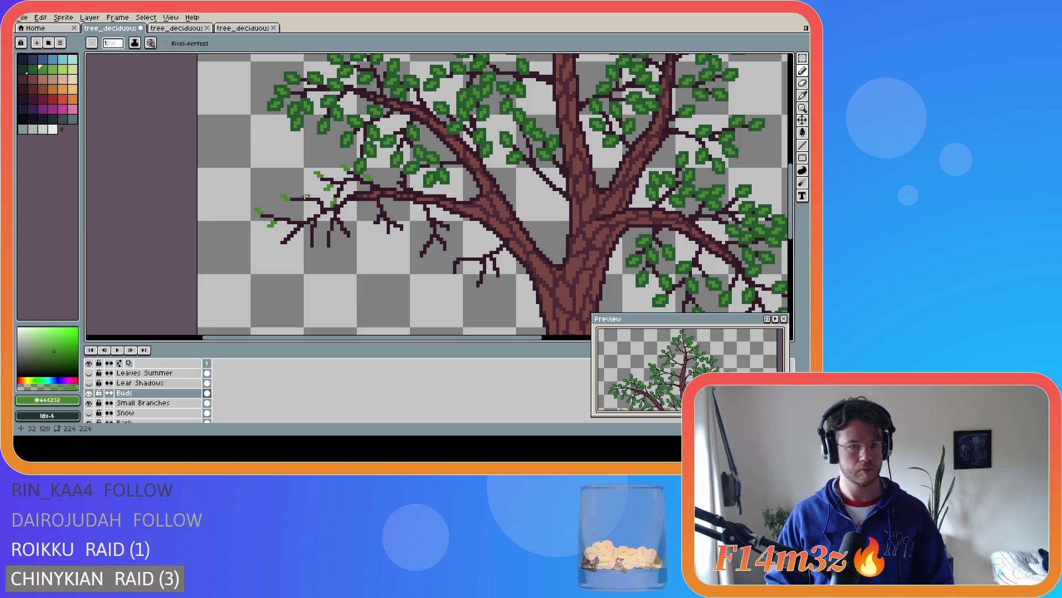
left_click(305, 195)
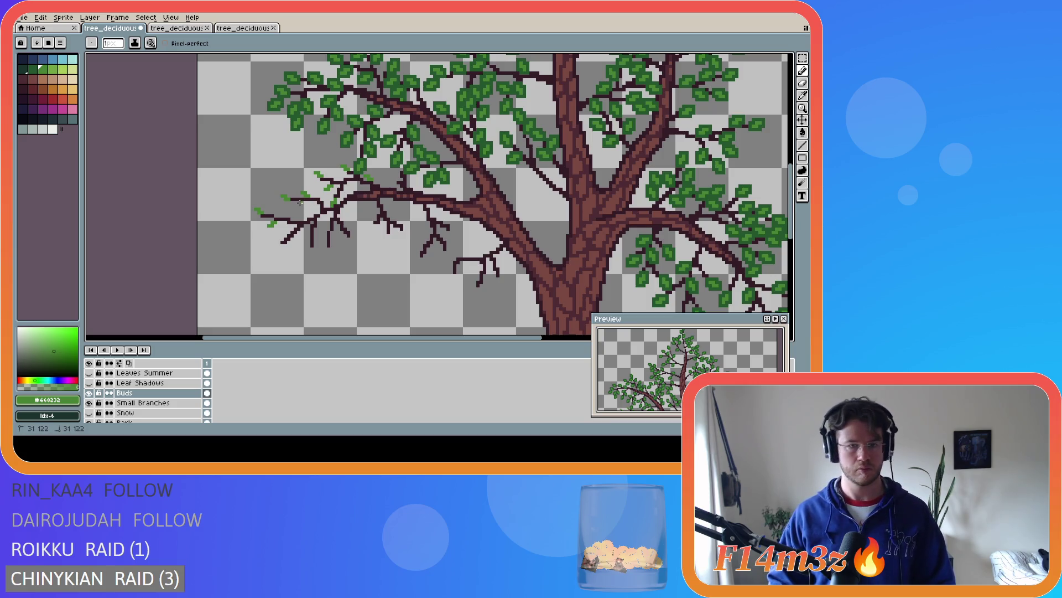
left_click_drag(298, 205, 297, 205)
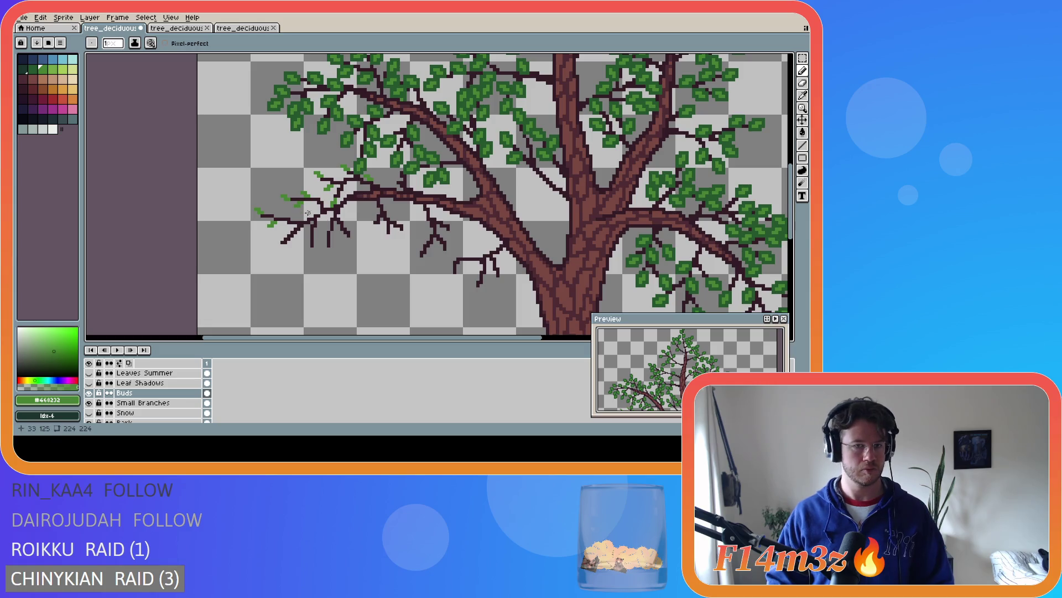
left_click(280, 246)
left_click(276, 247)
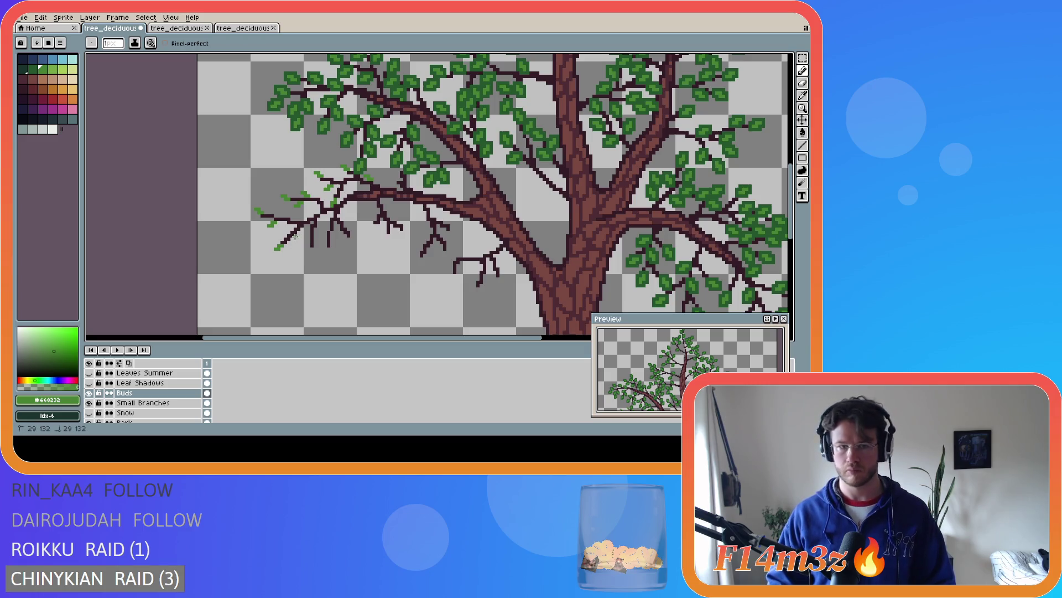
key("ctrl")
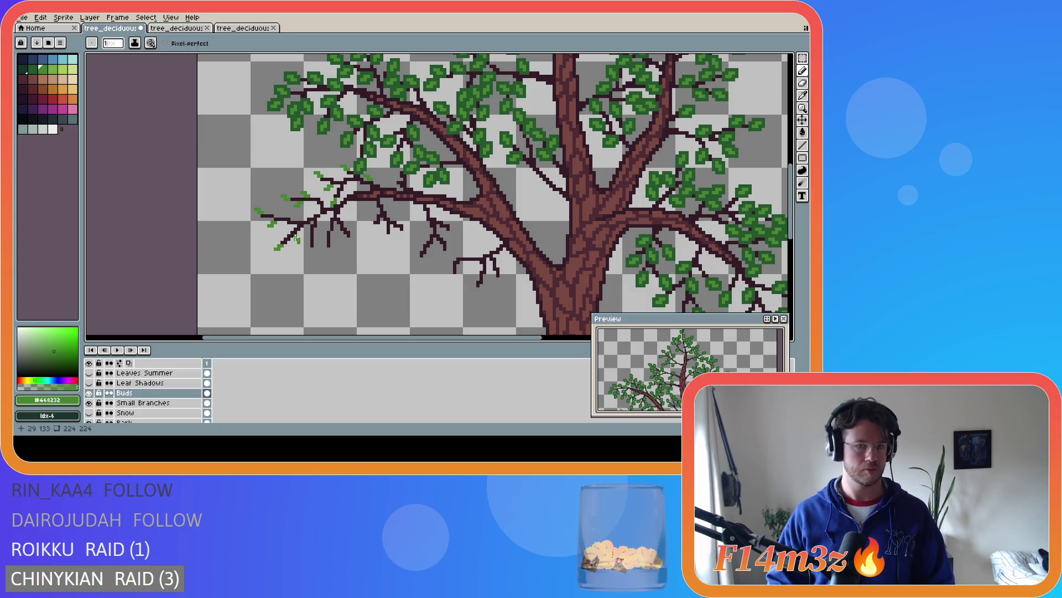
left_click(282, 233)
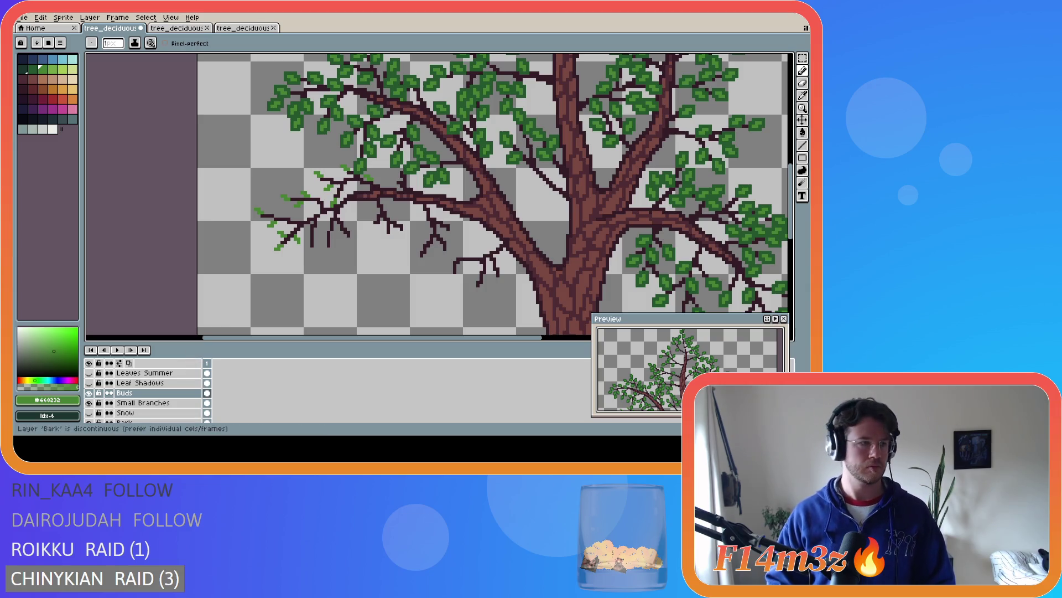
left_click(311, 248)
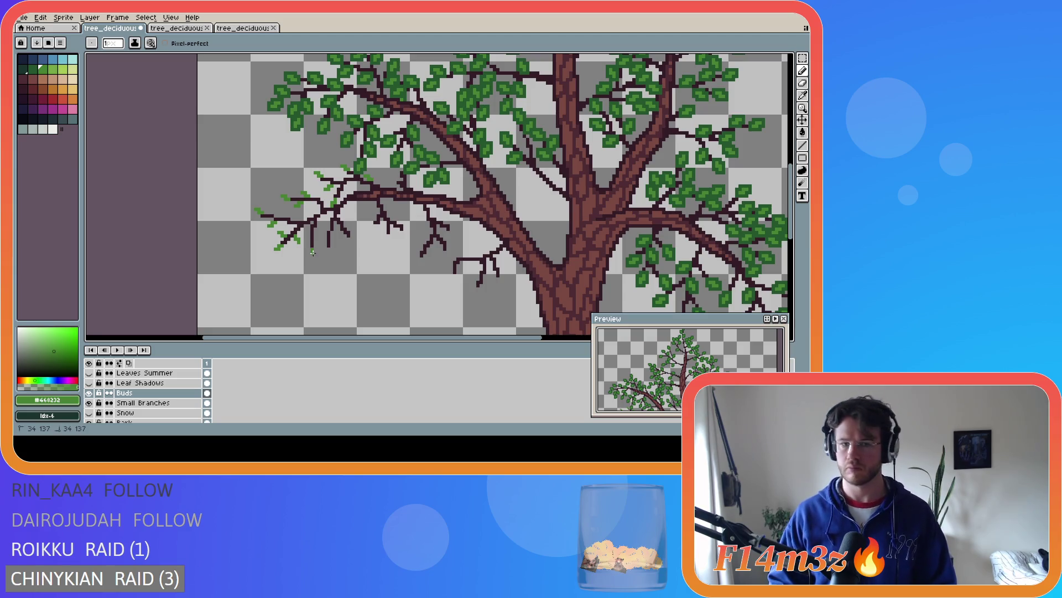
Pencil green bud pixels and tiny strokes onto the remaining lower-left twig tips
left_click(313, 236)
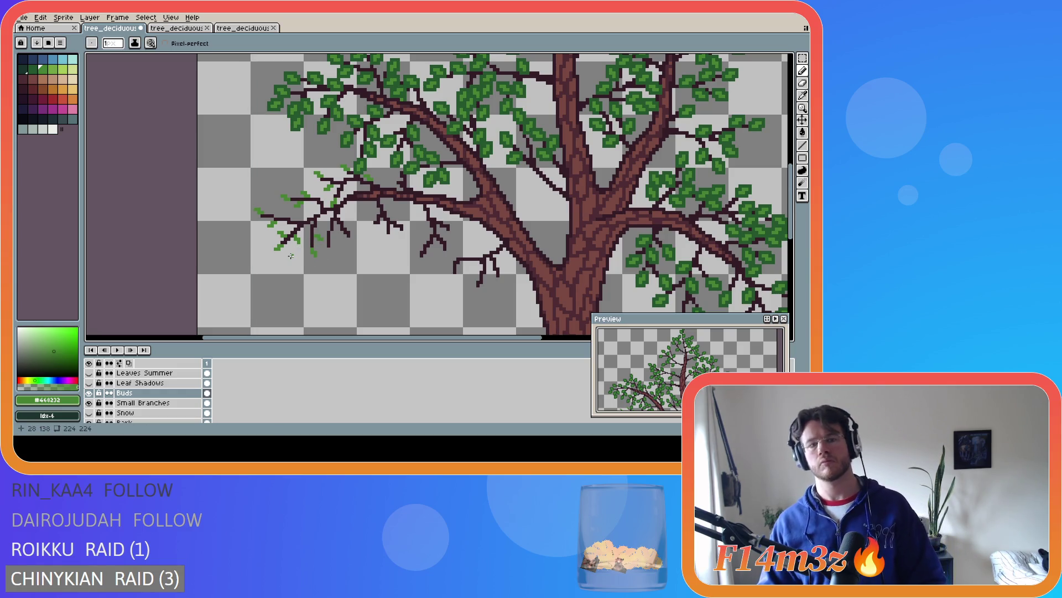
left_click(329, 250)
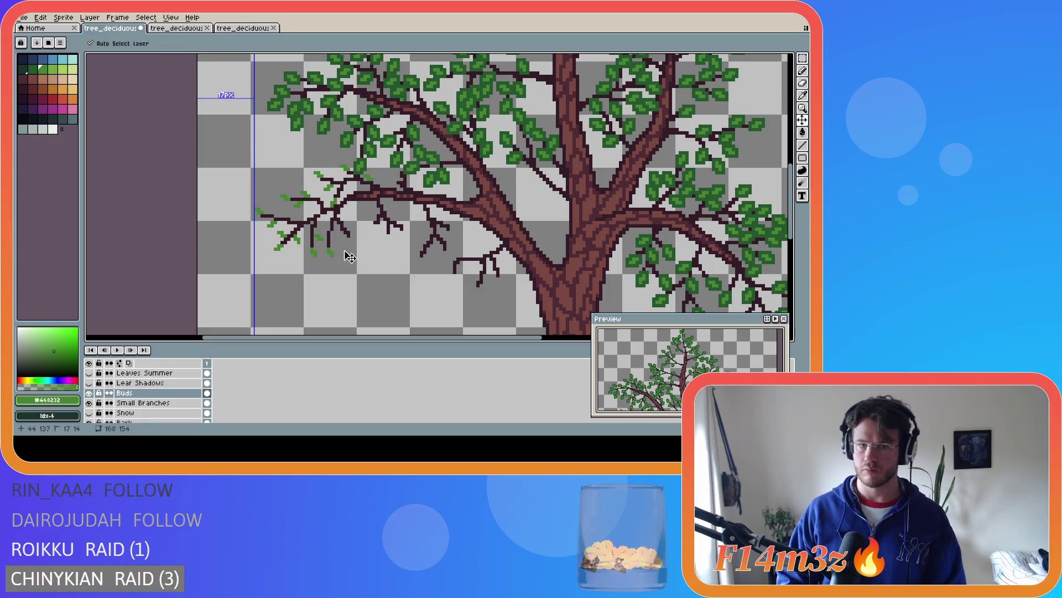
left_click(332, 247)
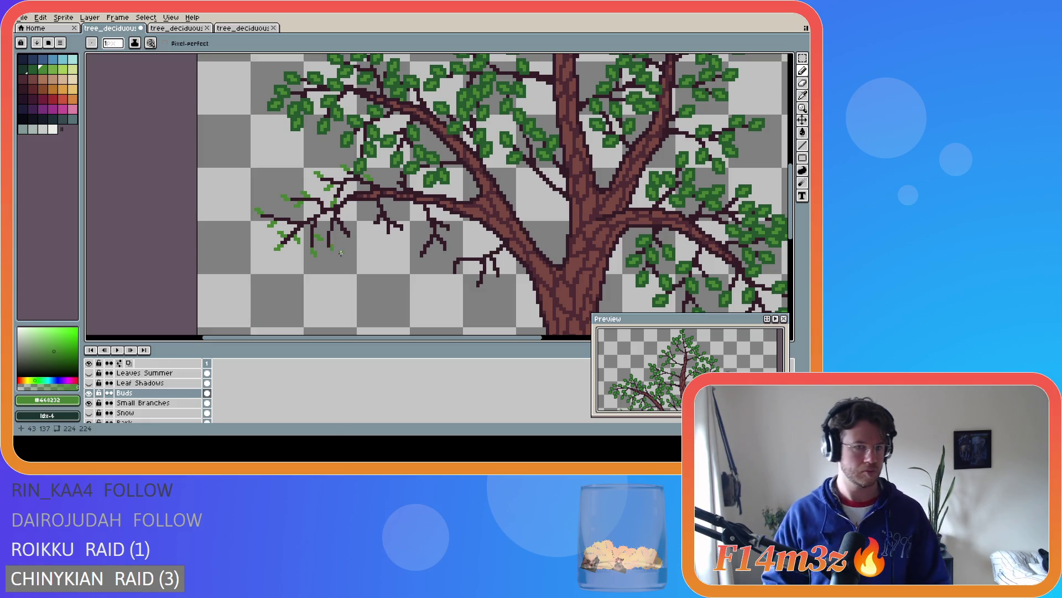
left_click(334, 248)
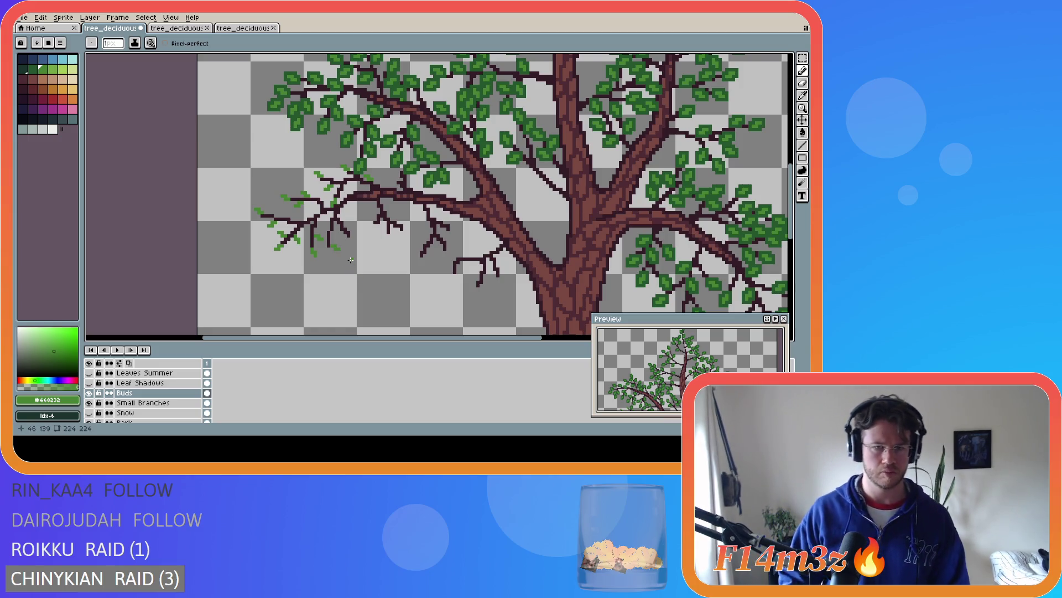
key("ctrl")
key("b")
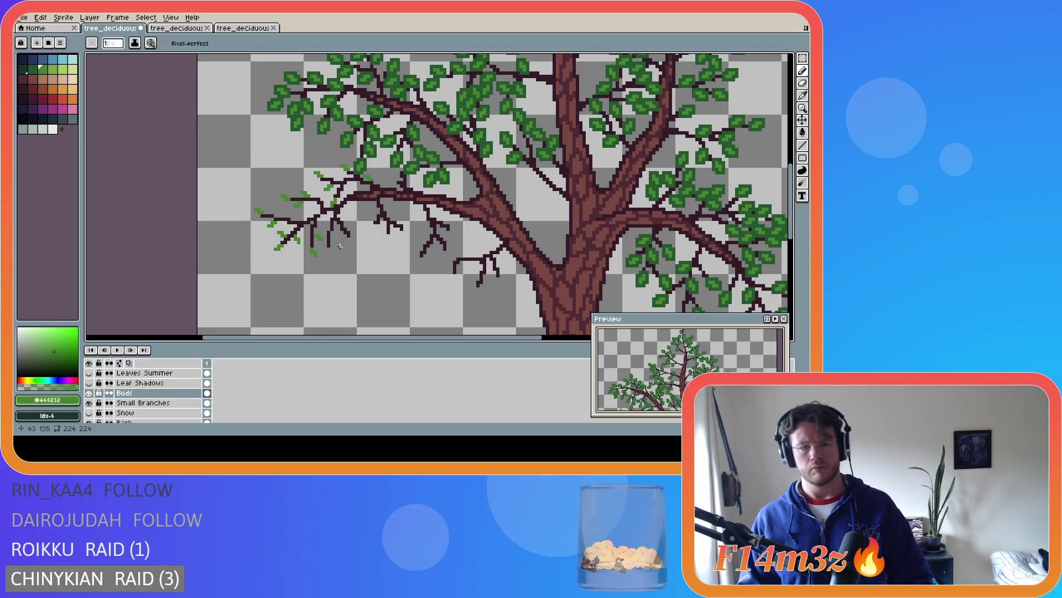
left_click(328, 250)
left_click_drag(328, 249, 328, 251)
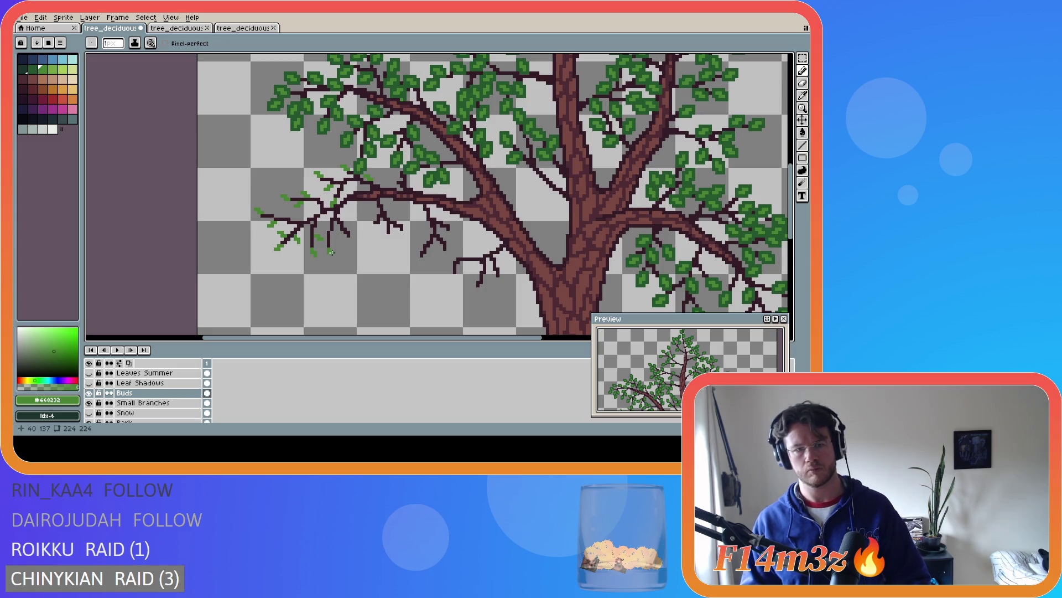
left_click_drag(332, 253, 333, 255)
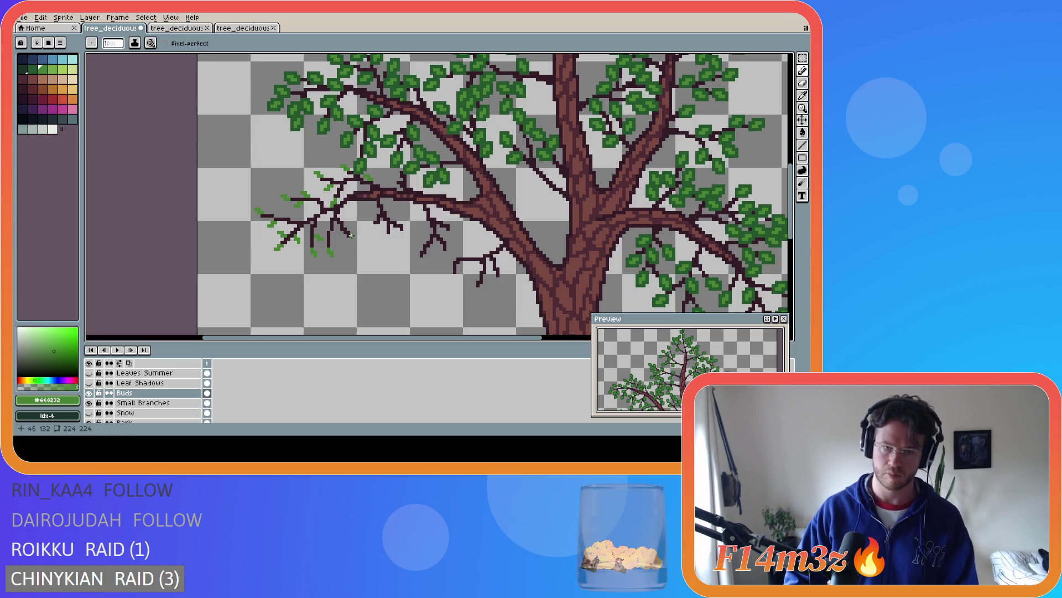
left_click(353, 240)
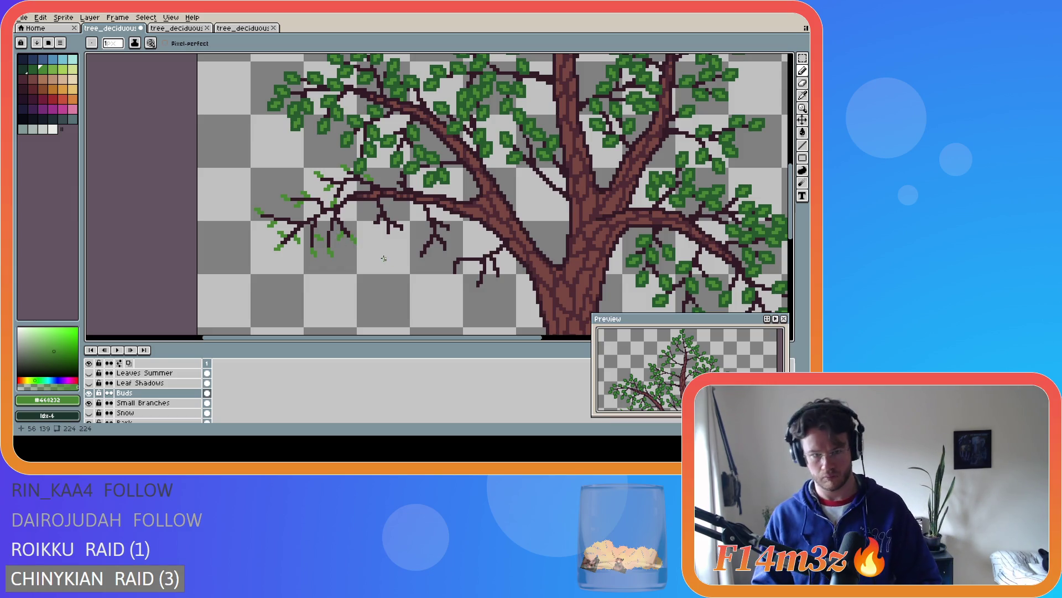
left_click(345, 222)
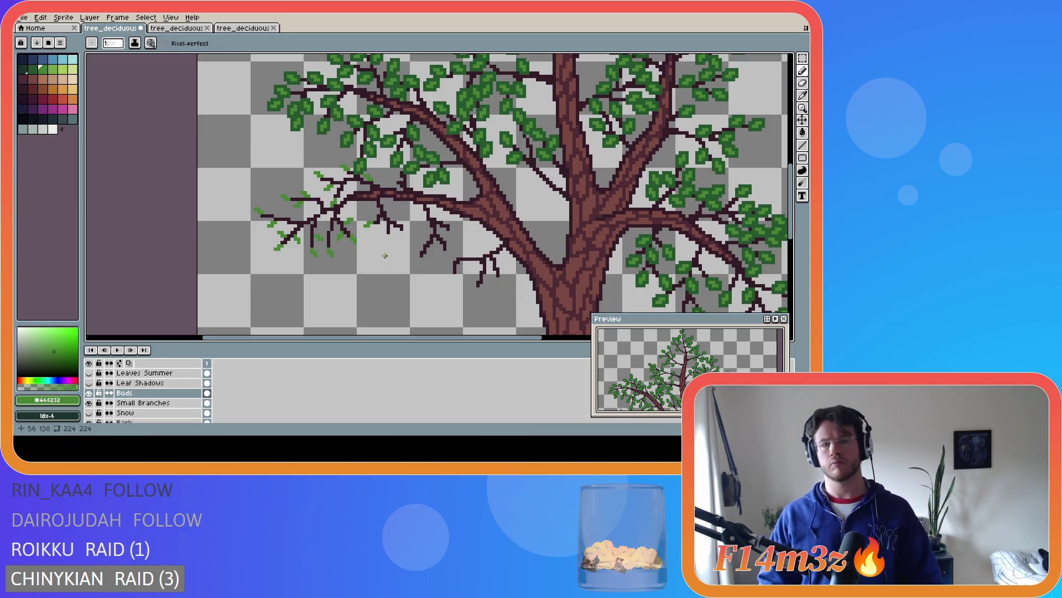
key("ctrl")
key("ctrl")
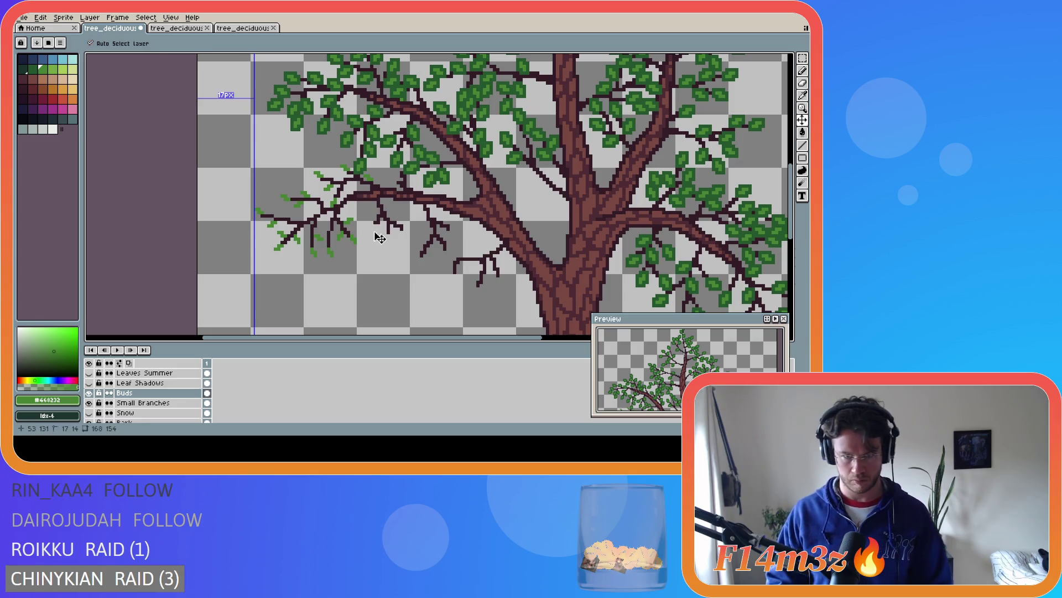
Add bud pixels to twigs near the trunk and one upper-left twig, saving the file
left_click(372, 226)
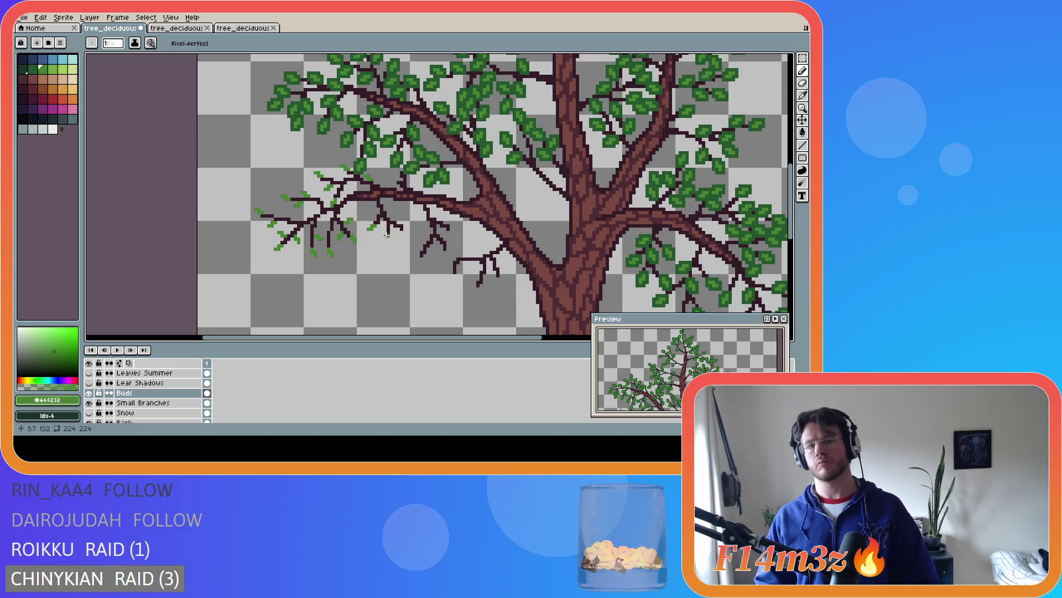
key("ctrl")
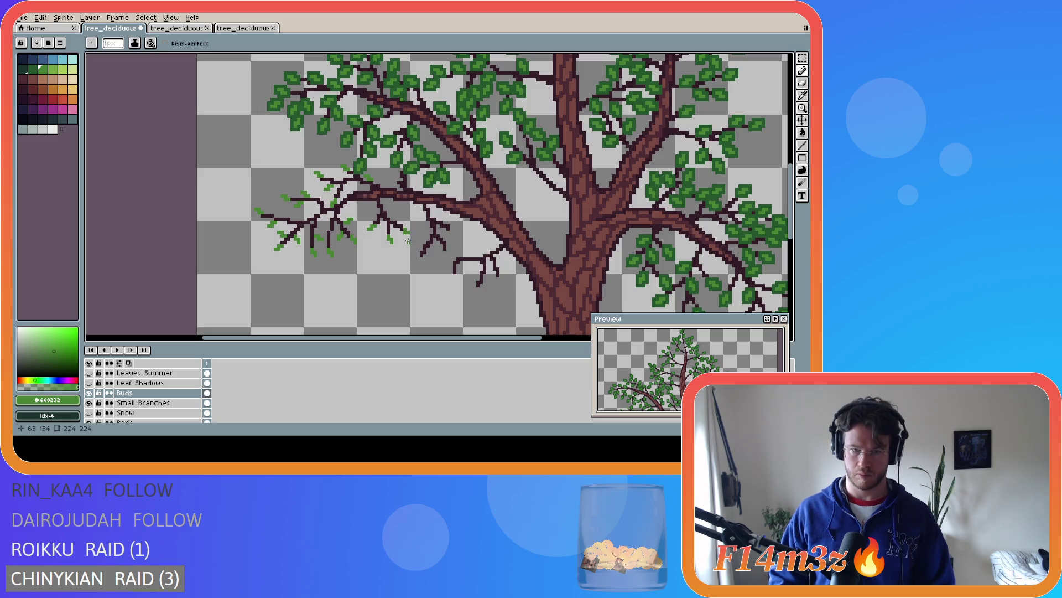
key("ctrl+s")
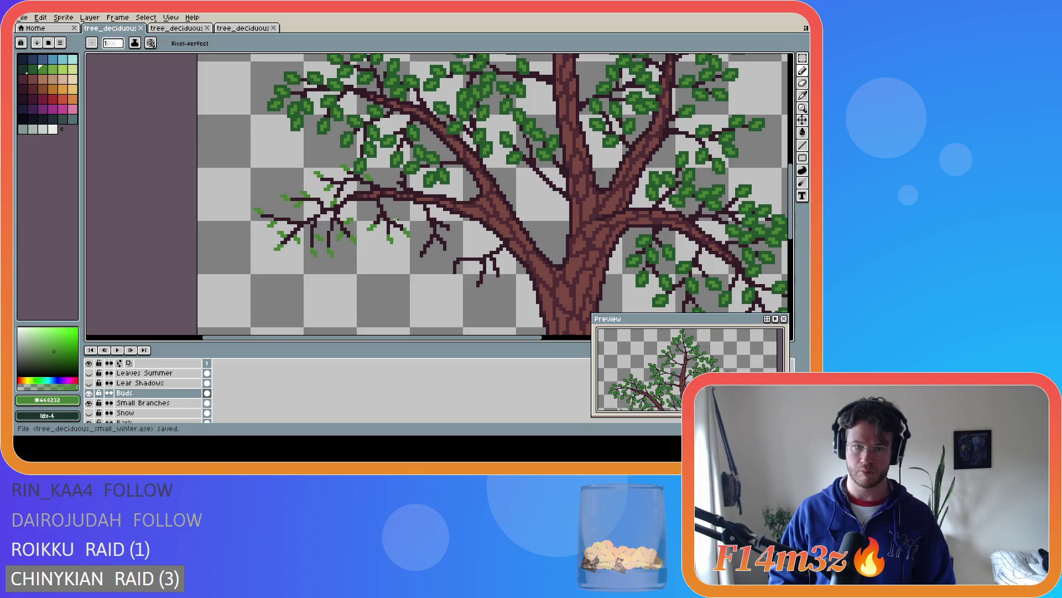
left_click(399, 217)
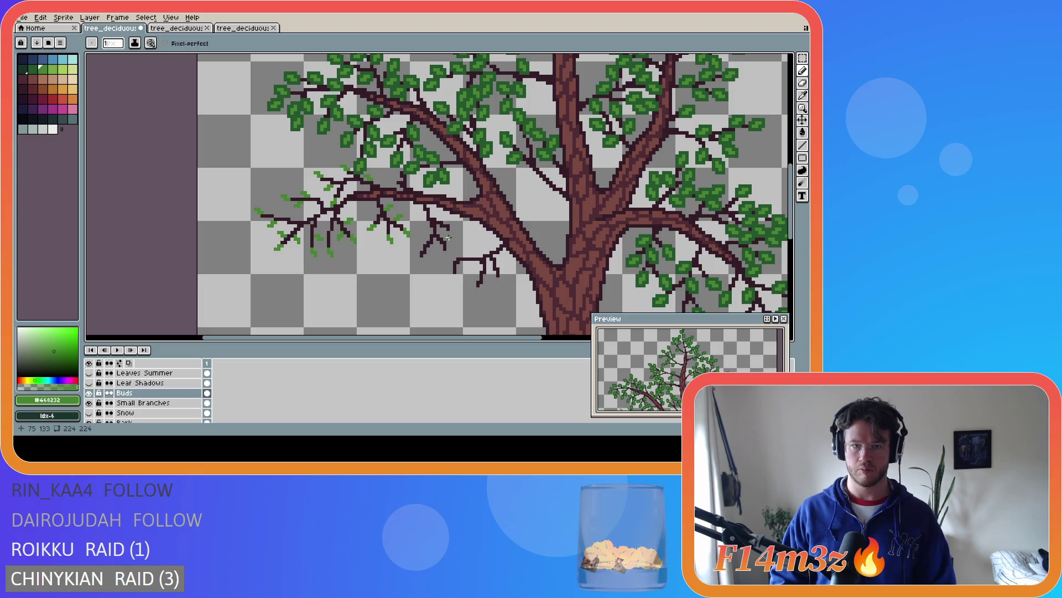
key("ctrl+s")
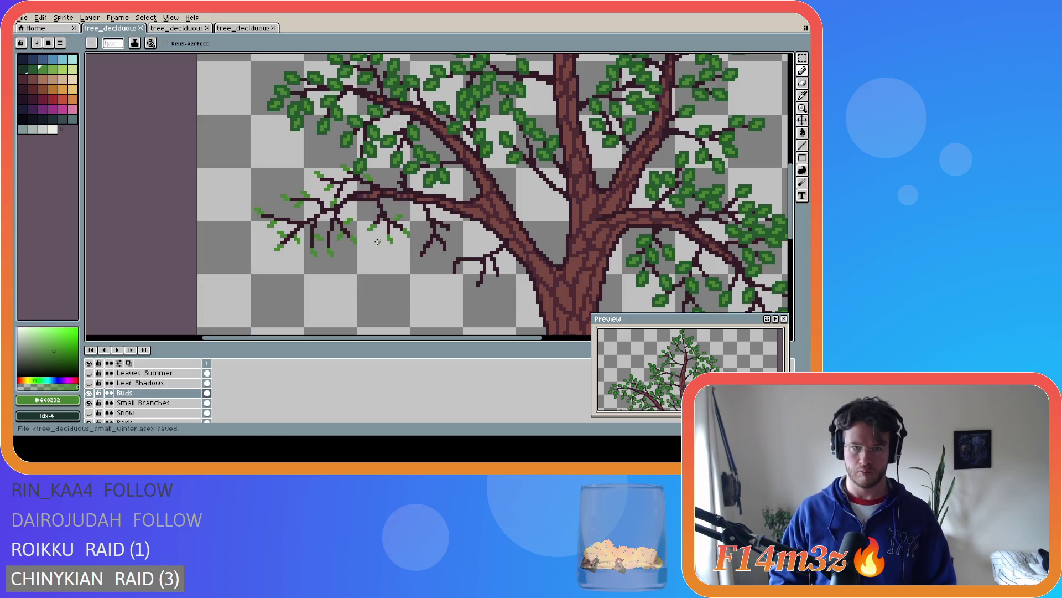
left_click(393, 181)
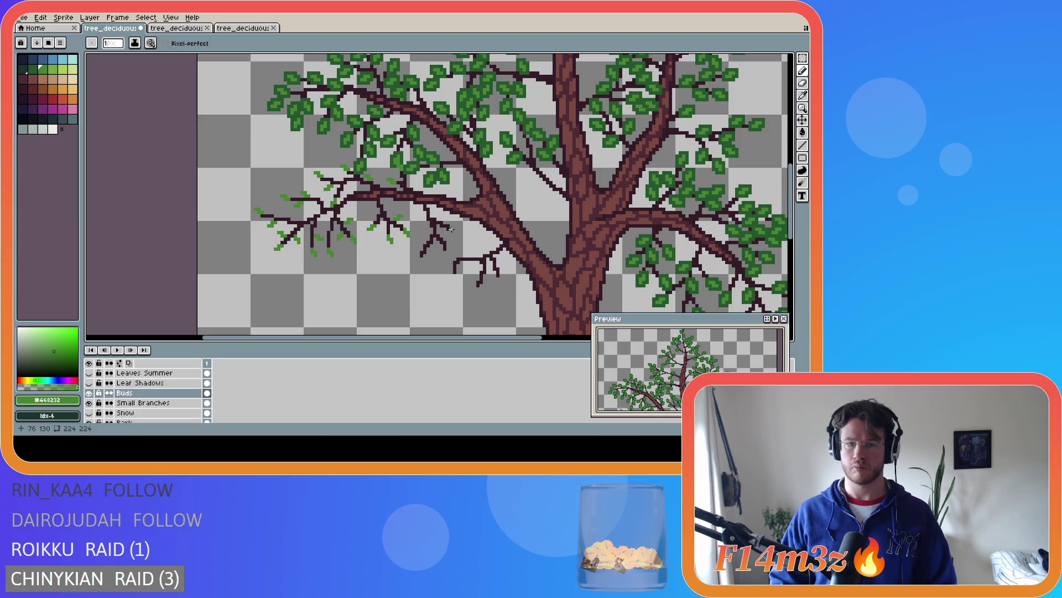
Place single green bud pixels on the twig tips just left of the trunk
left_click_drag(451, 230, 451, 233)
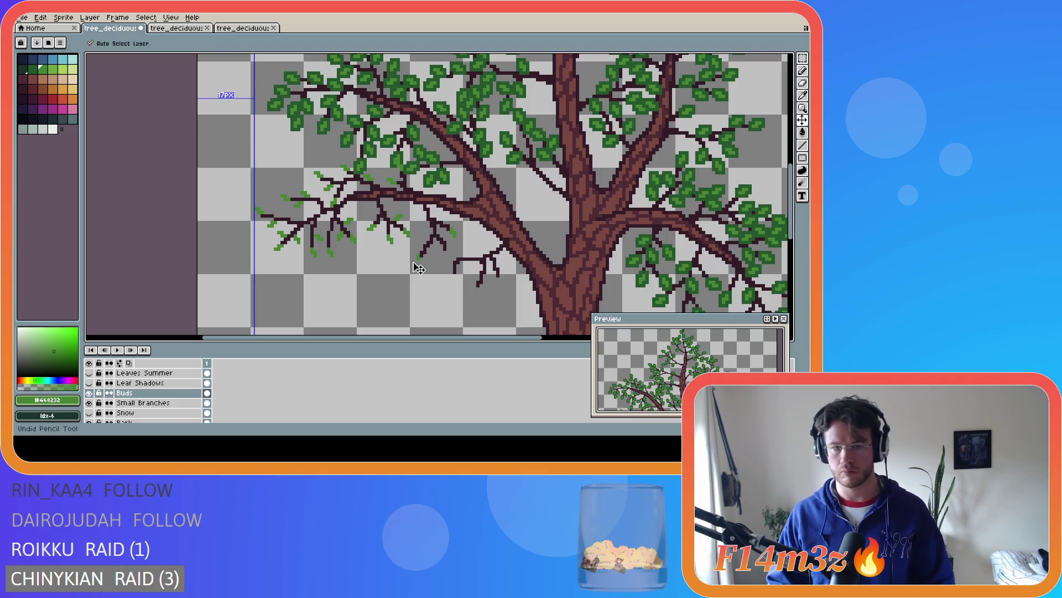
left_click(416, 260)
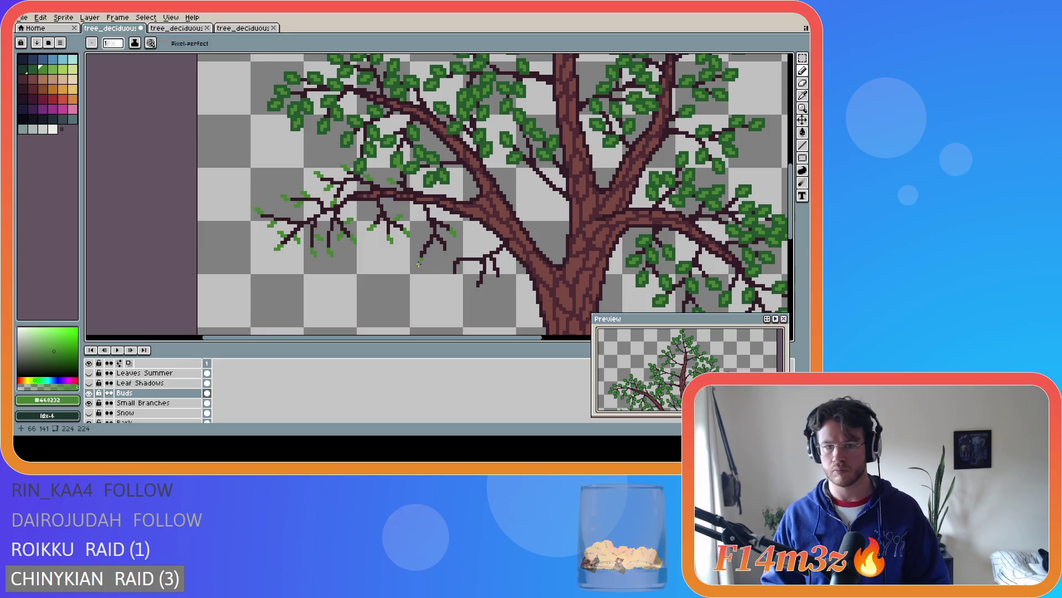
left_click(416, 258)
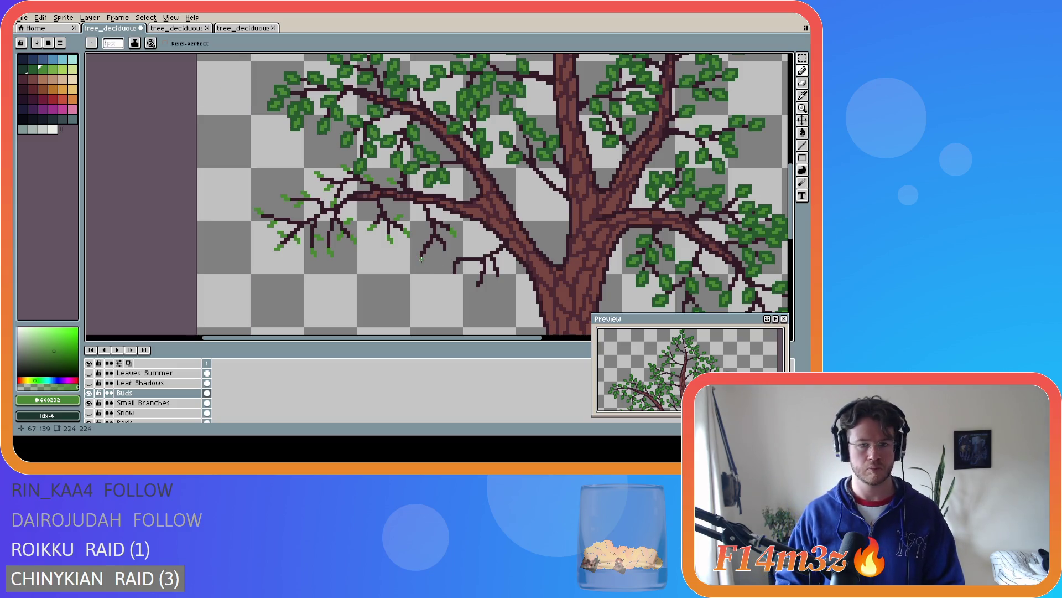
left_click(421, 262)
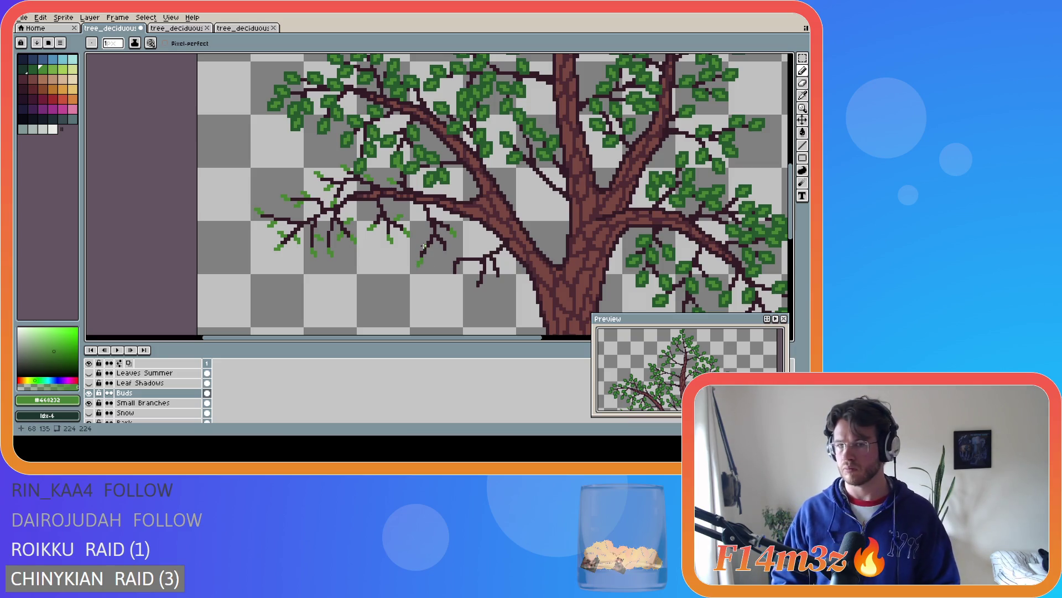
left_click(421, 246)
left_click(420, 247)
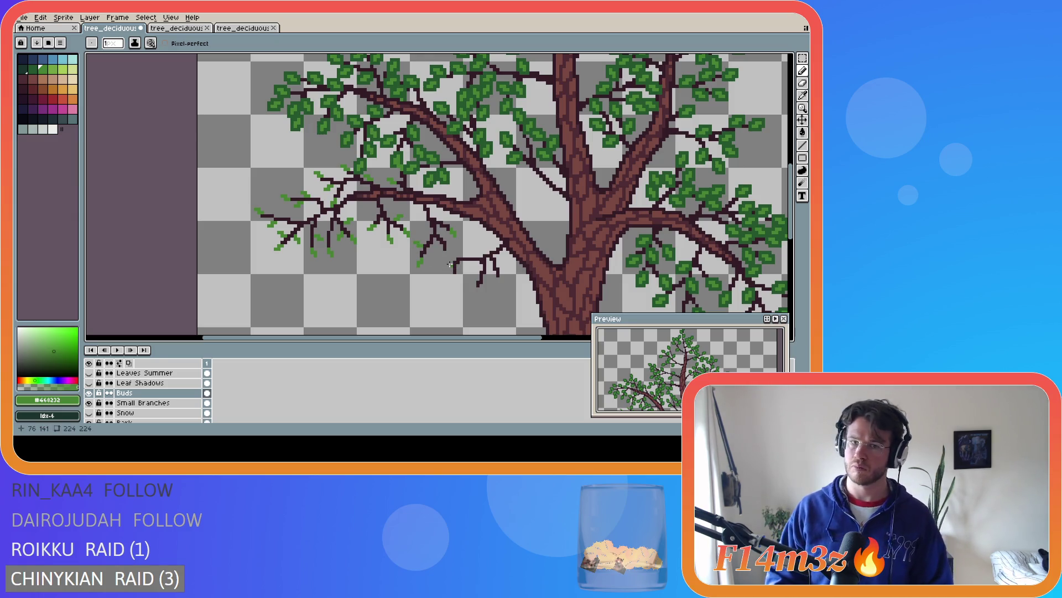
key("v")
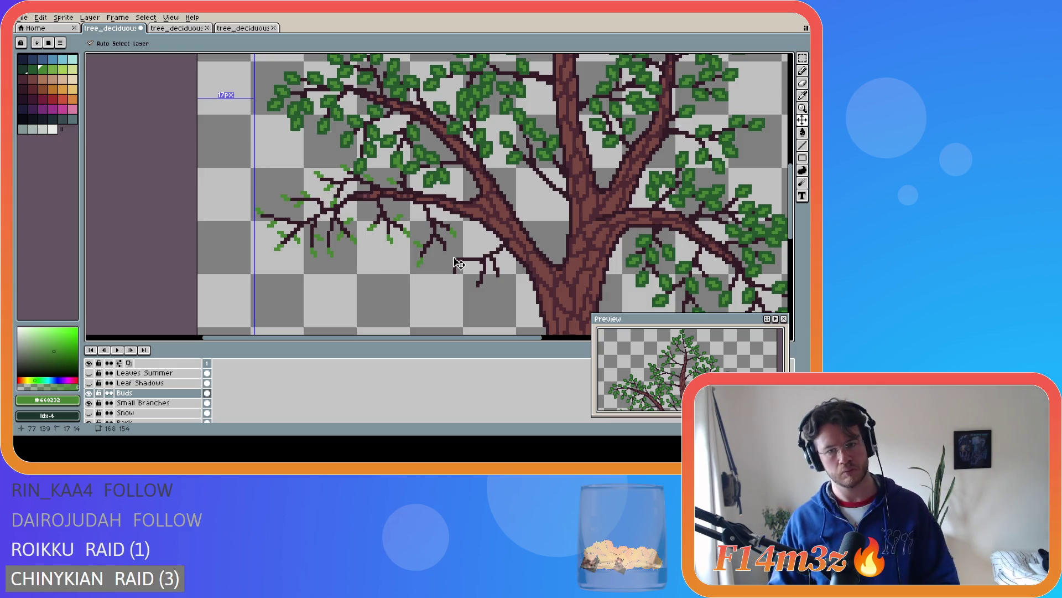
key("b")
left_click(448, 255)
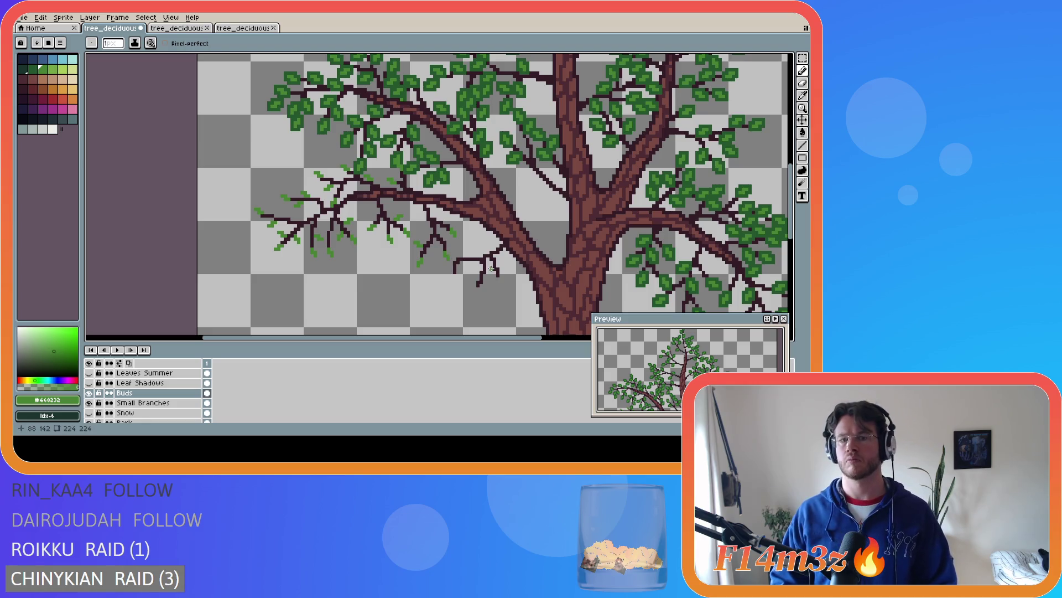
left_click(441, 257)
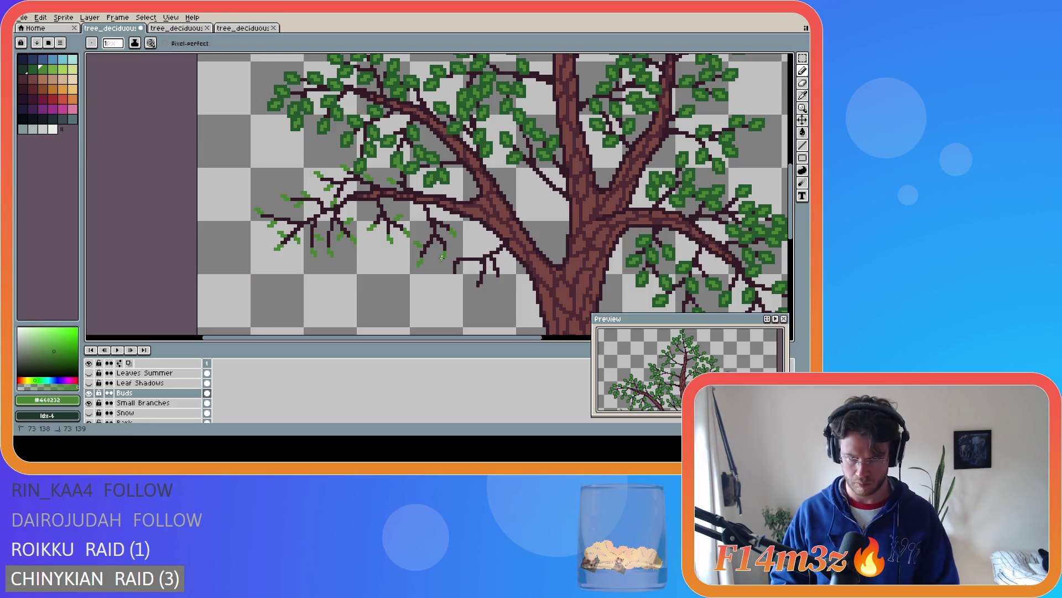
Add more bud pixels to the nearby and upper branch tips, then save the sprite
key("v")
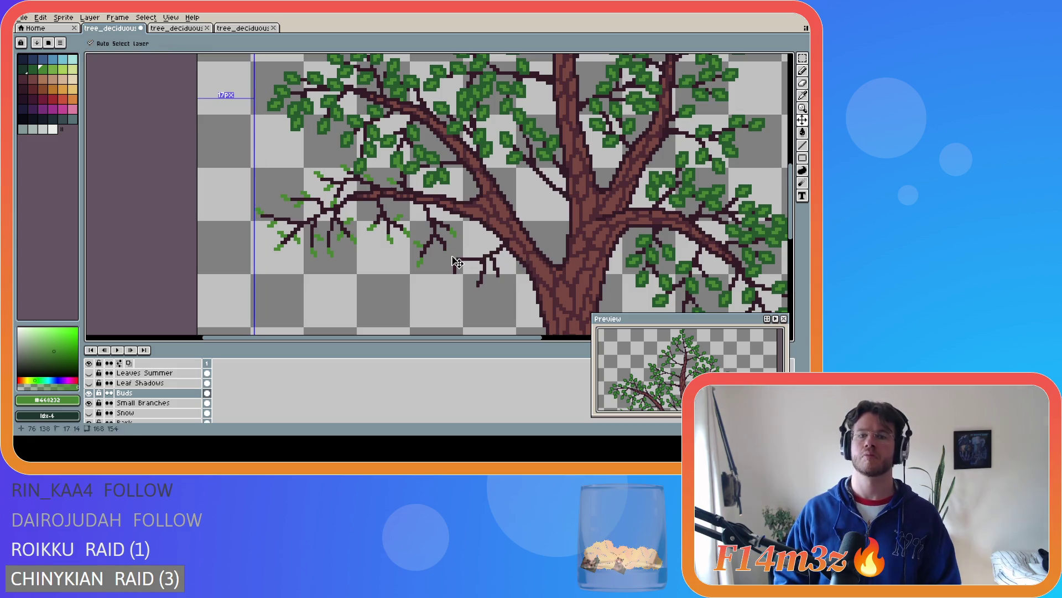
key("b")
left_click(450, 252)
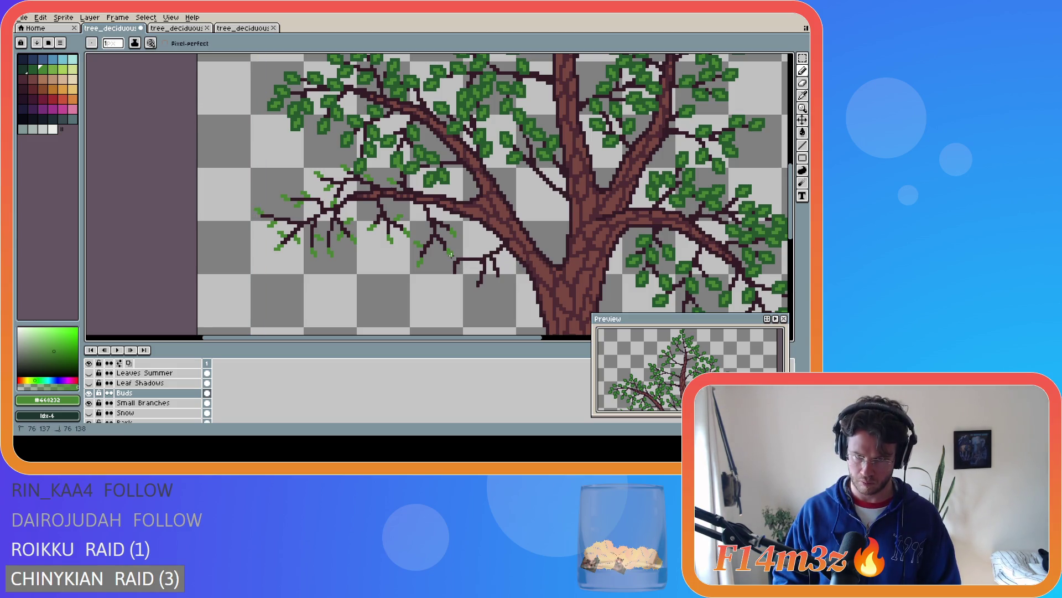
left_click(446, 254)
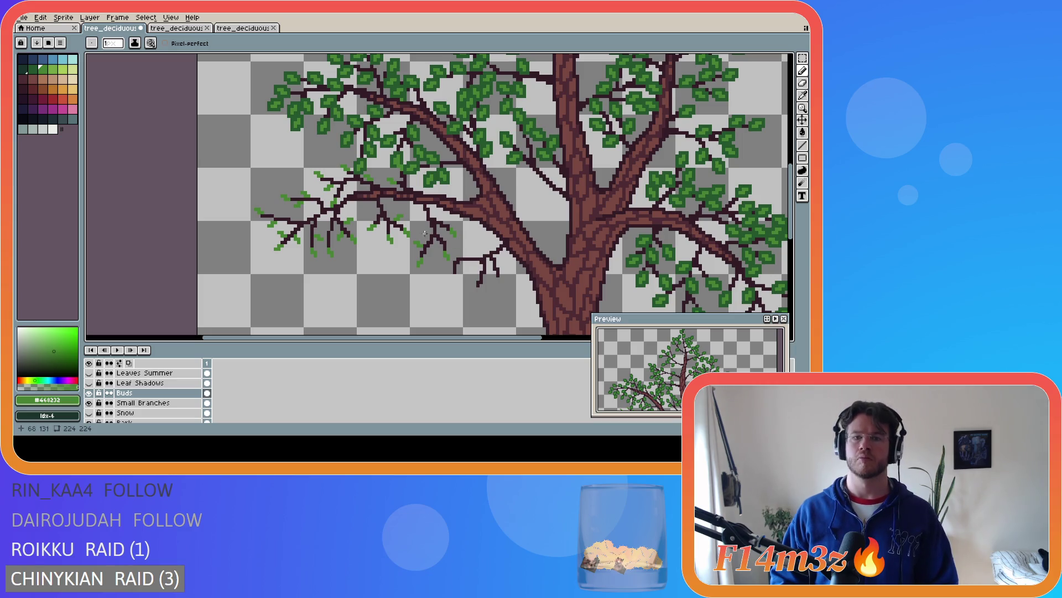
left_click(442, 216)
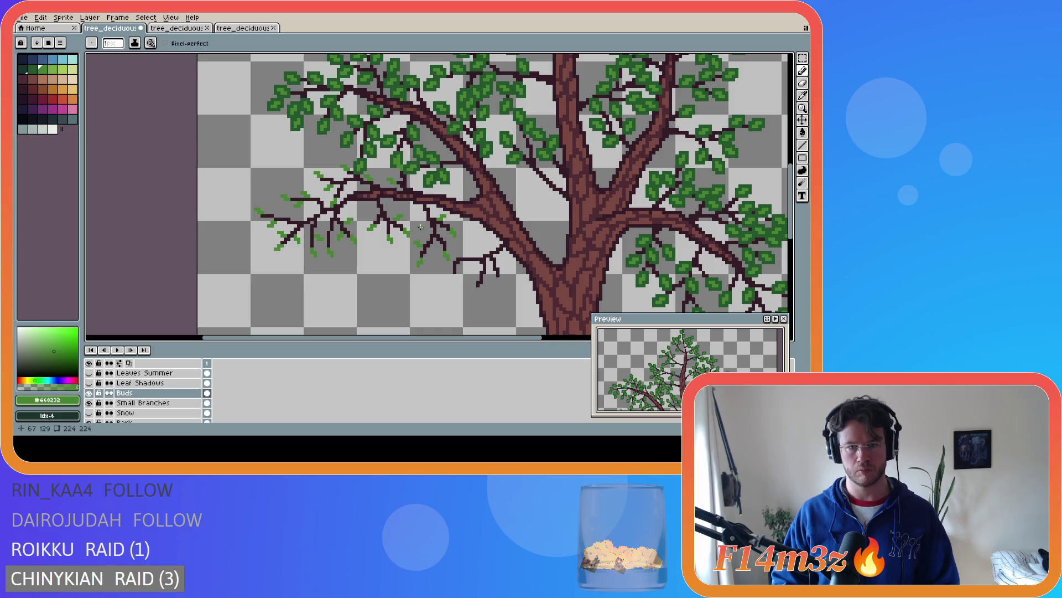
left_click(428, 222)
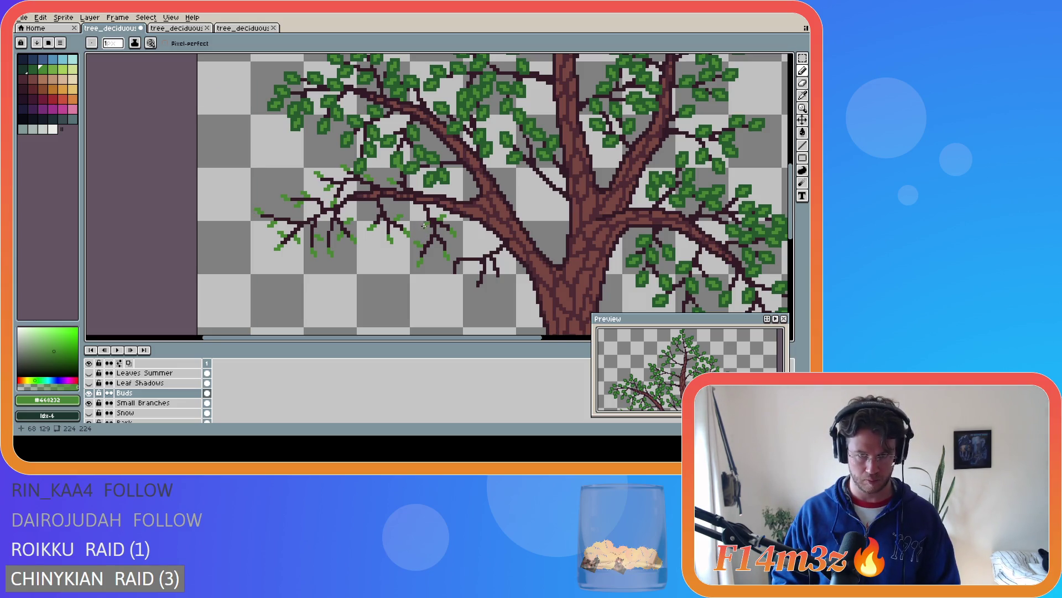
key("ctrl+s")
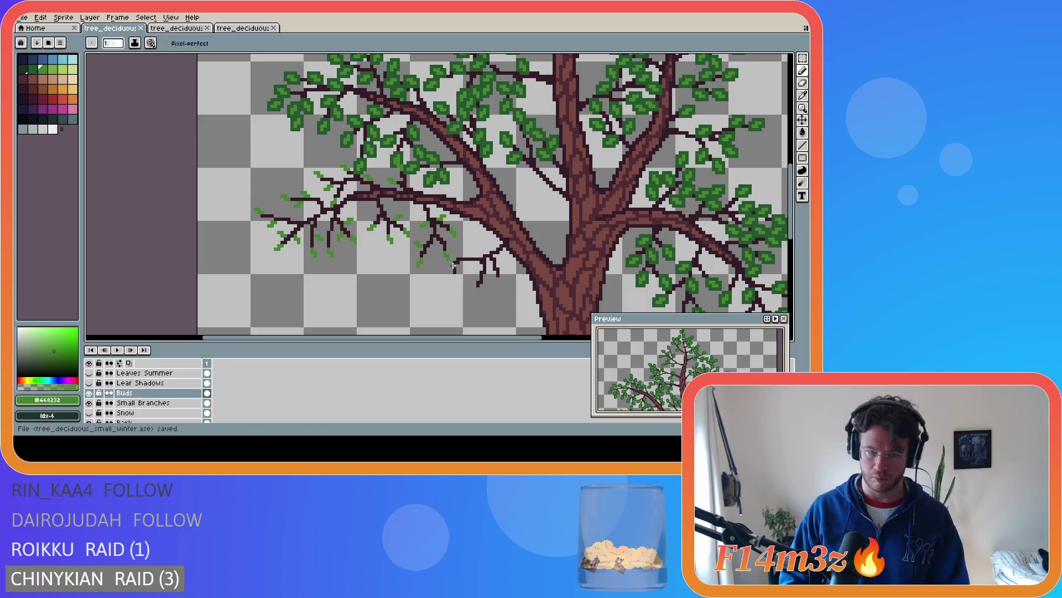
Touch up two bud pixels and save tree_deciduous_small_winter.ase again
key("b")
left_click(421, 245)
key("b")
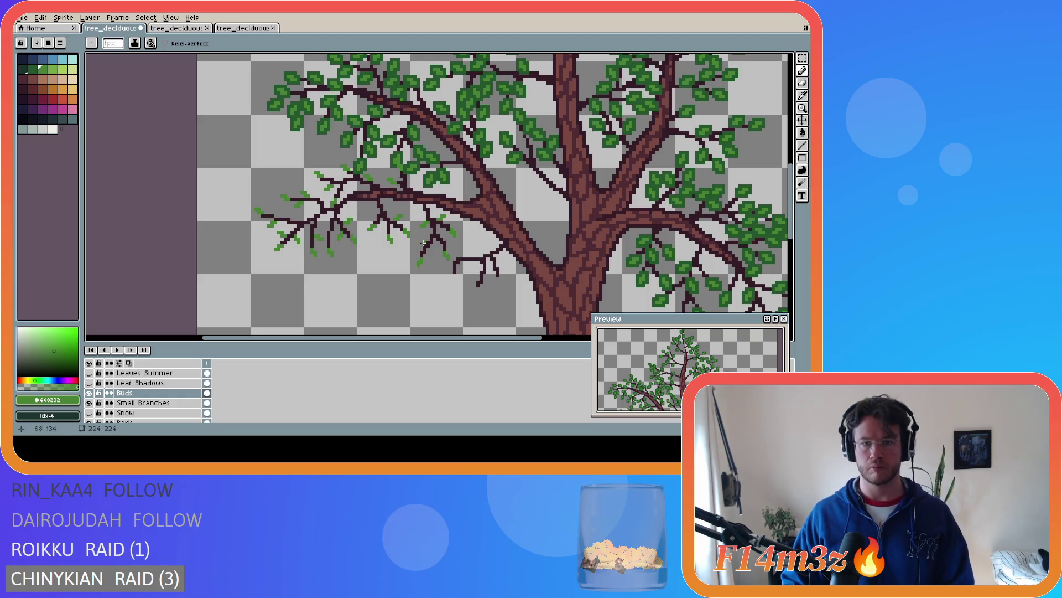
key("v")
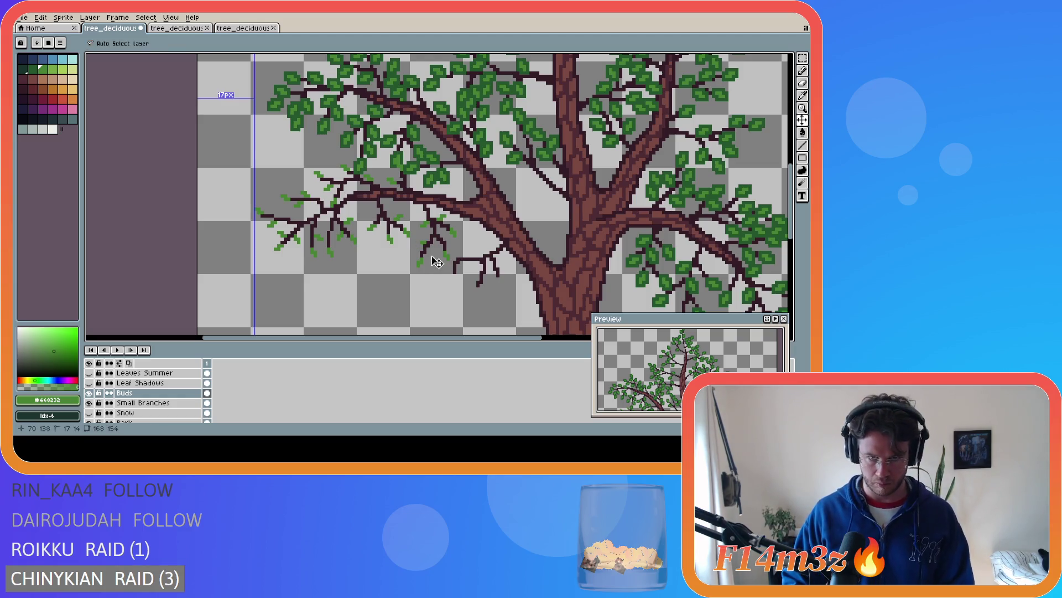
key("ctrl+s")
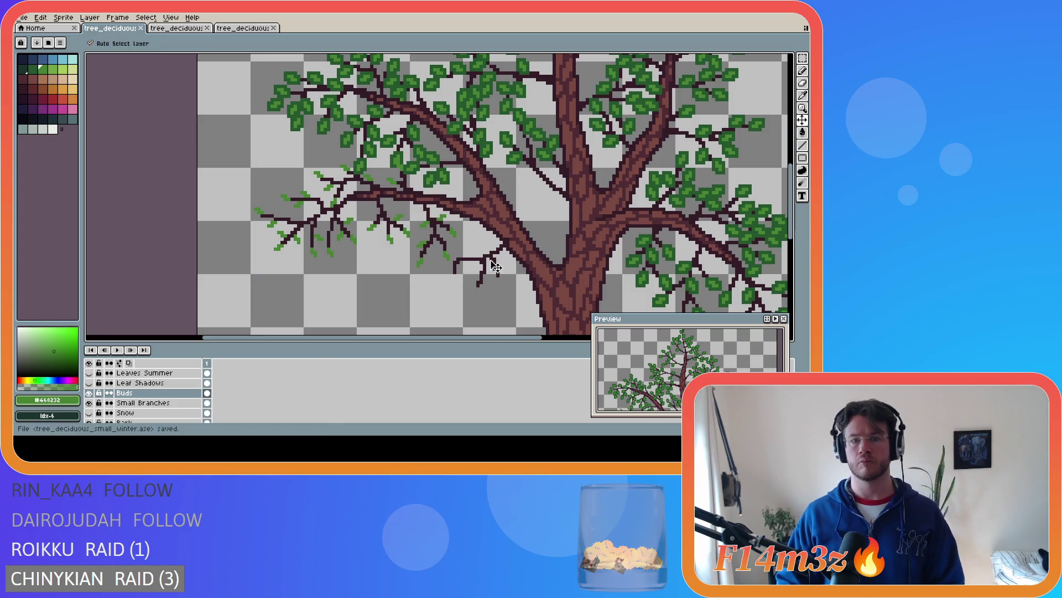
key("b")
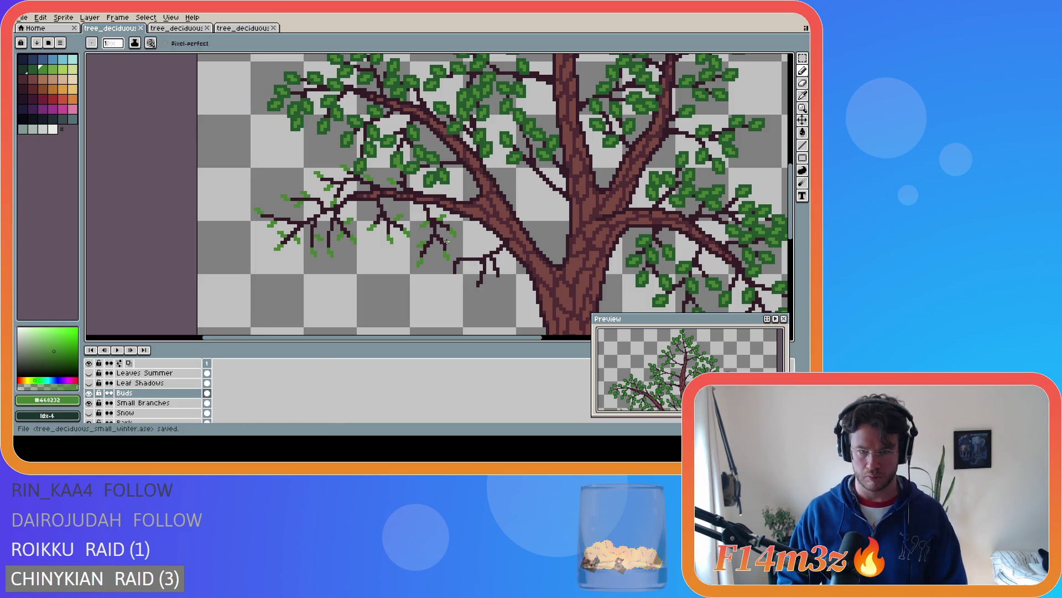
left_click(451, 244)
key("ctrl+s")
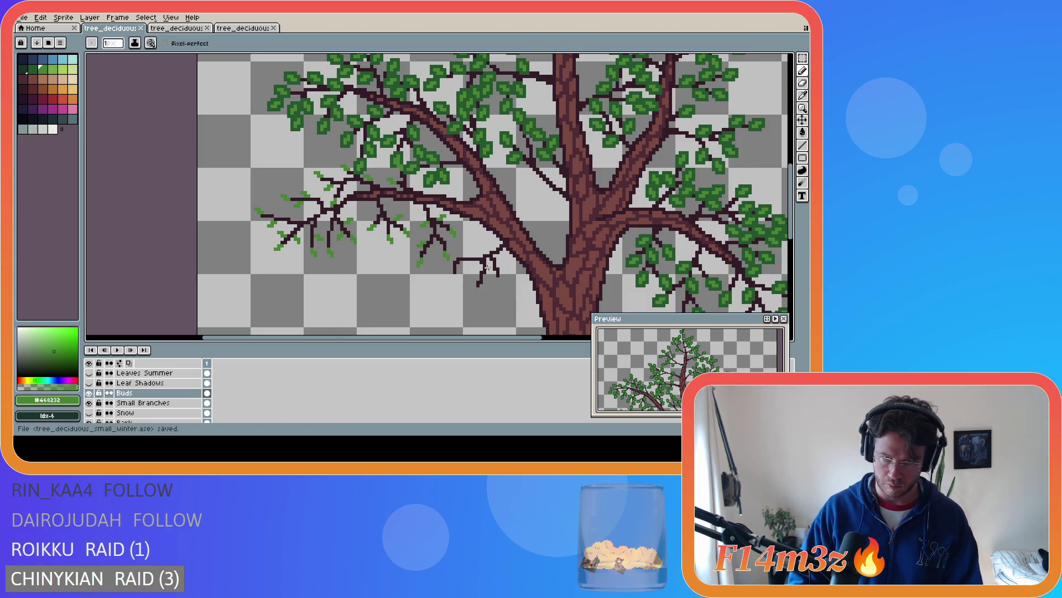
Dot green bud pixels onto five more branch tips
left_click(452, 278)
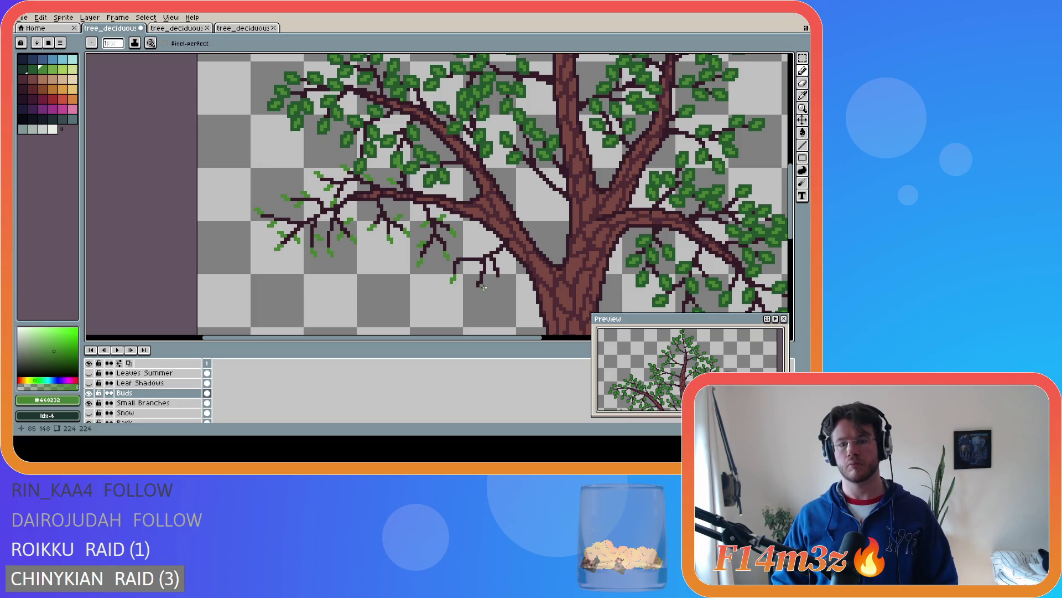
left_click(463, 254)
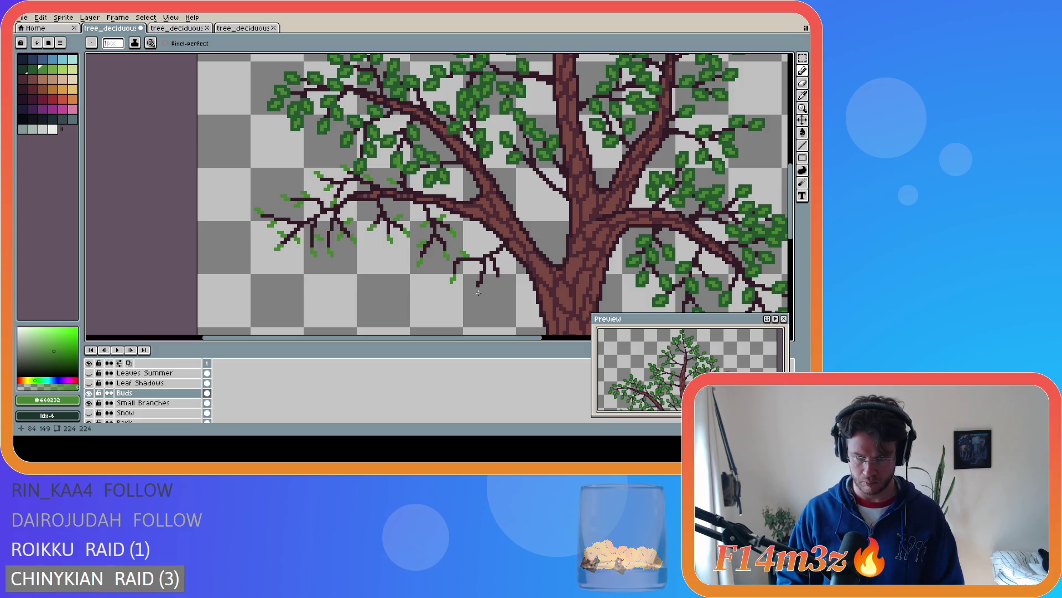
left_click(452, 264)
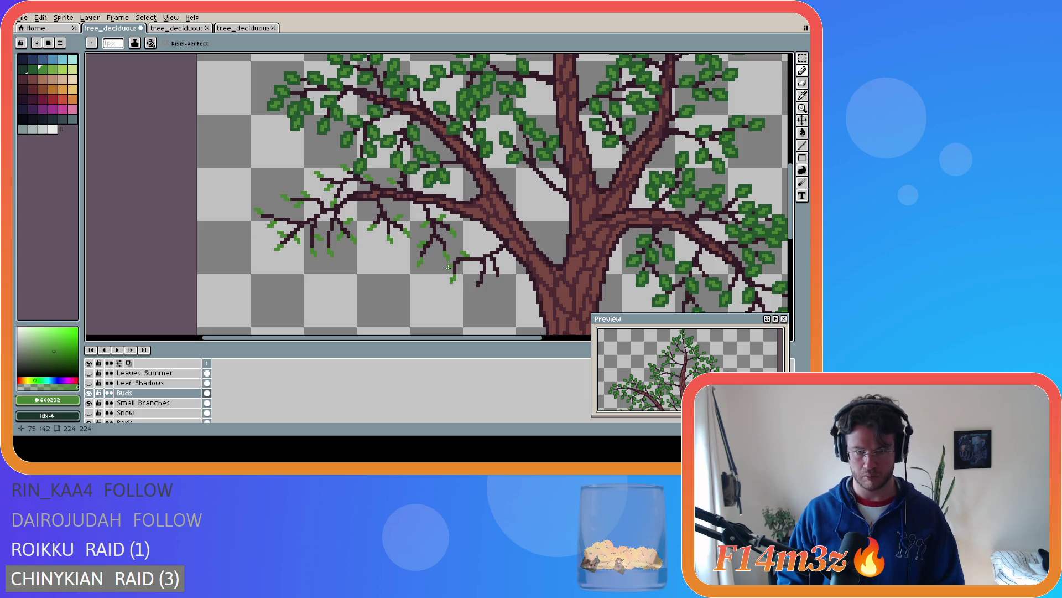
left_click(477, 287)
left_click(477, 294)
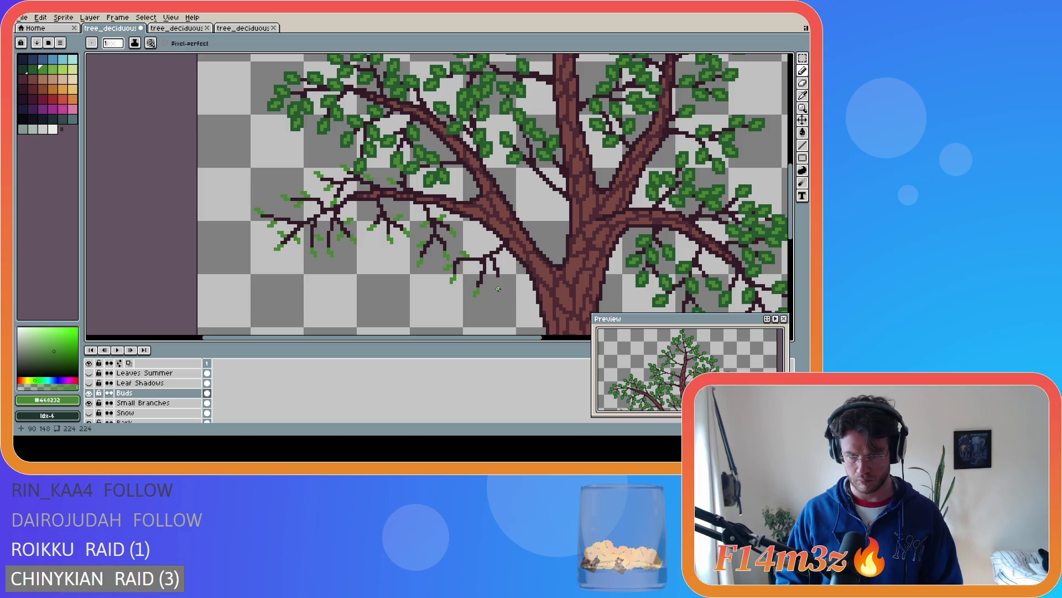
Add bud pixels along the lower branch and its tips
left_click(473, 262)
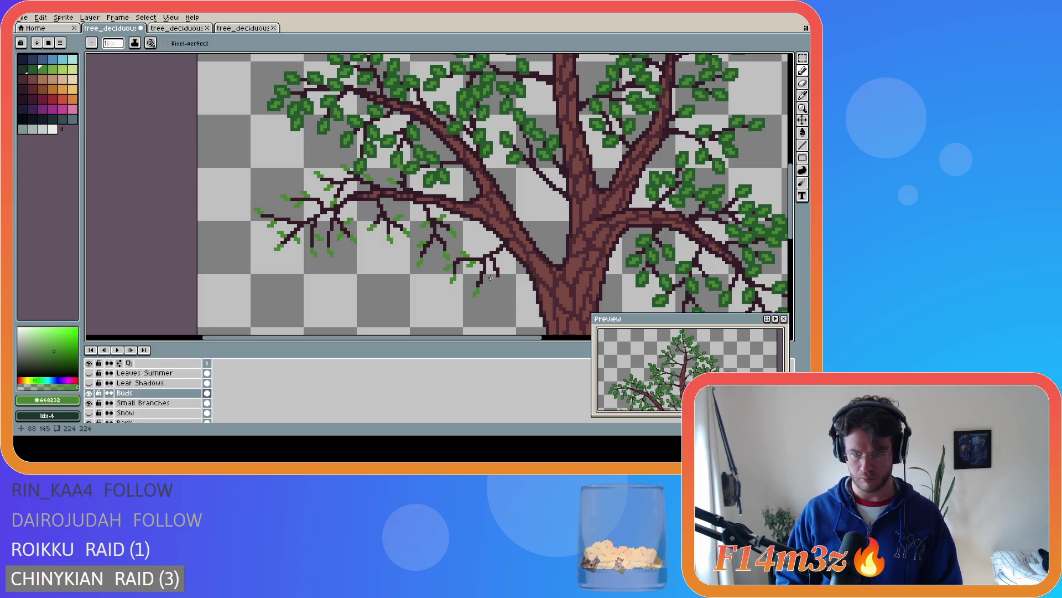
left_click(487, 278)
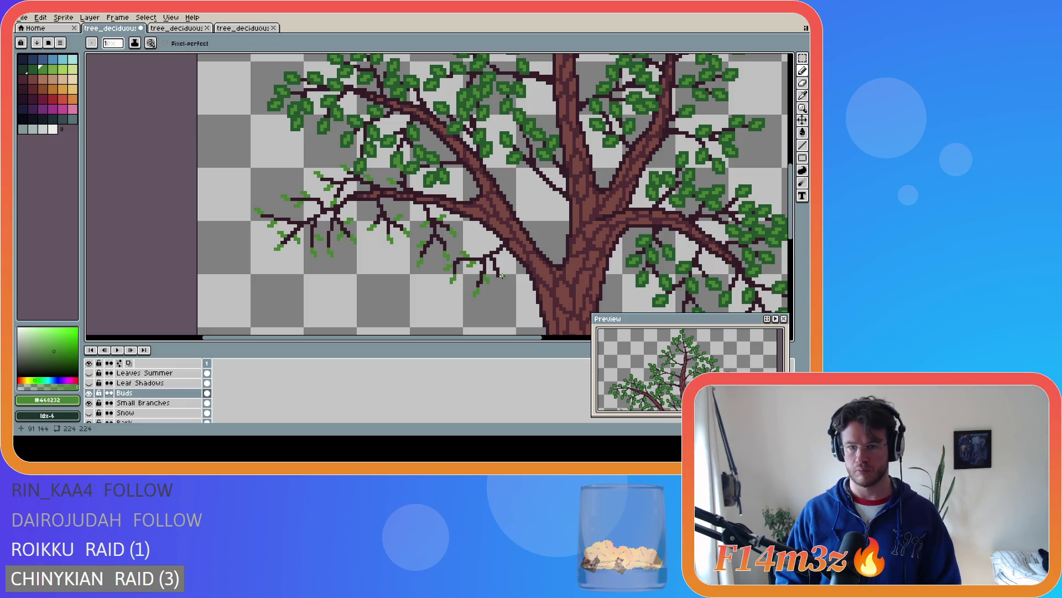
left_click(500, 281)
left_click(500, 281)
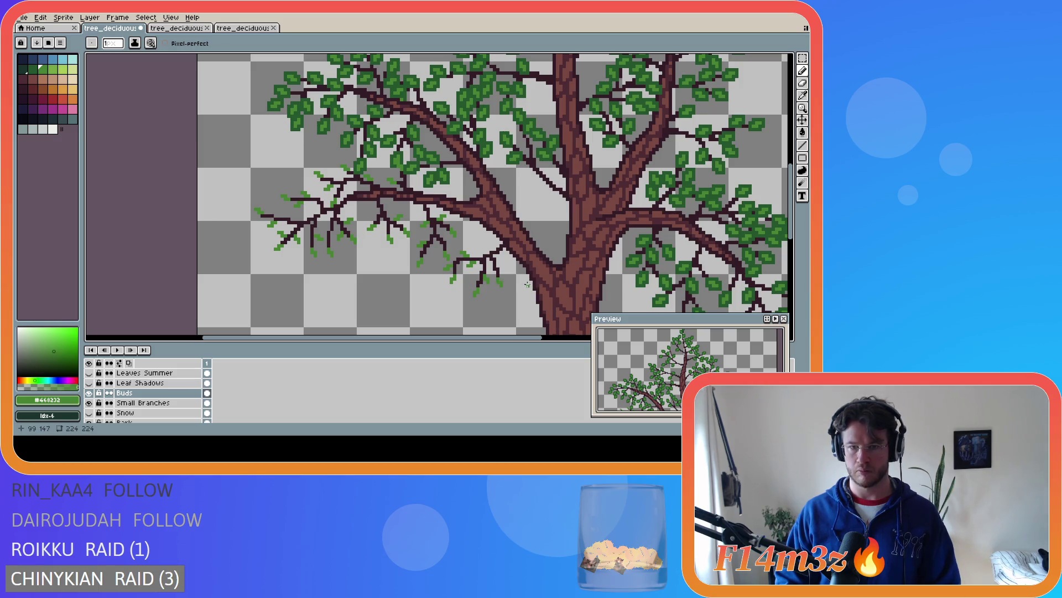
left_click(499, 265)
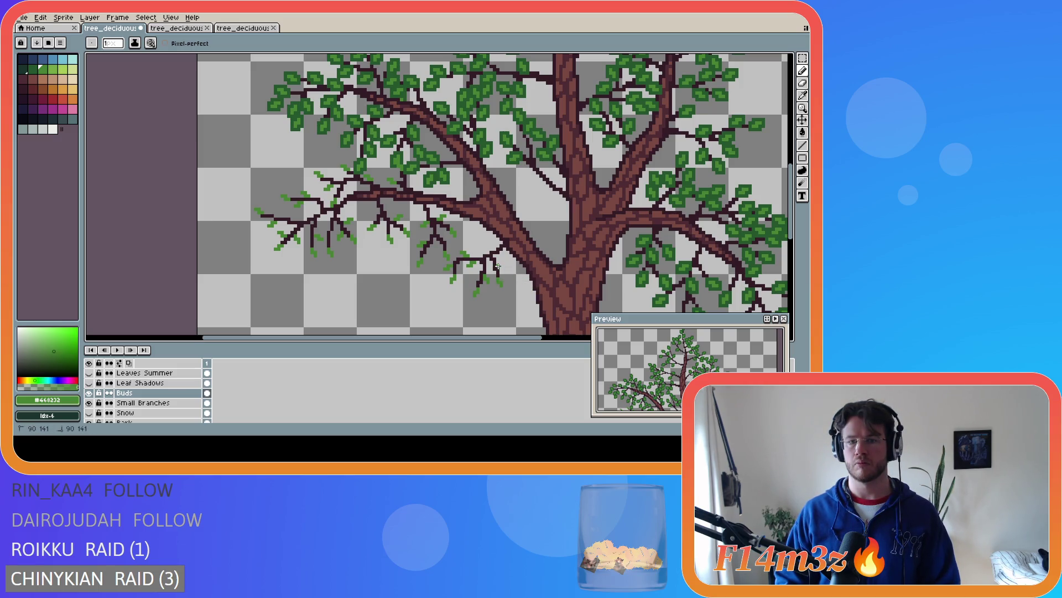
left_click(504, 264)
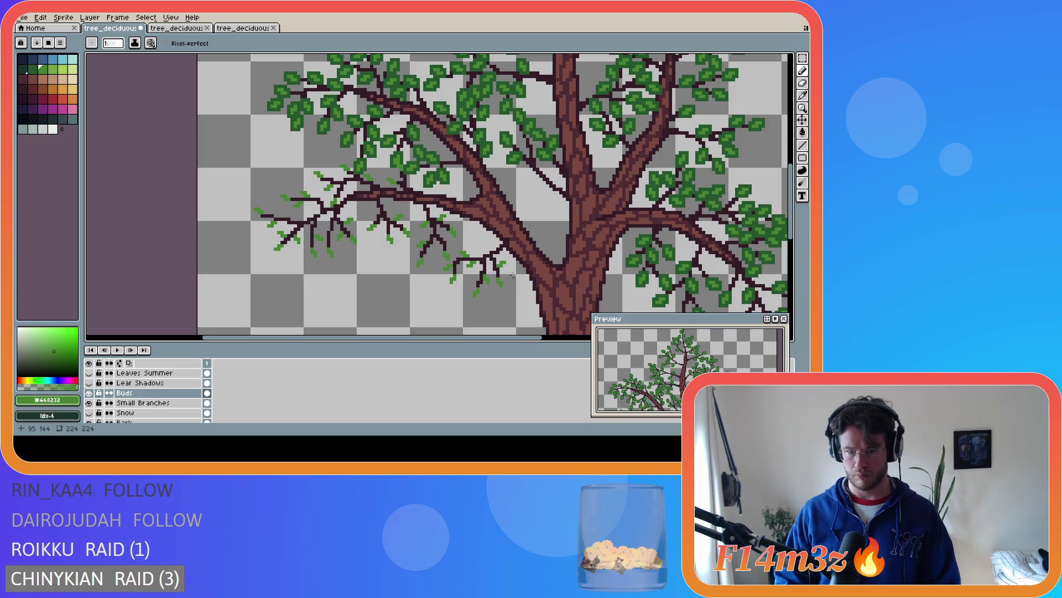
left_click(487, 252)
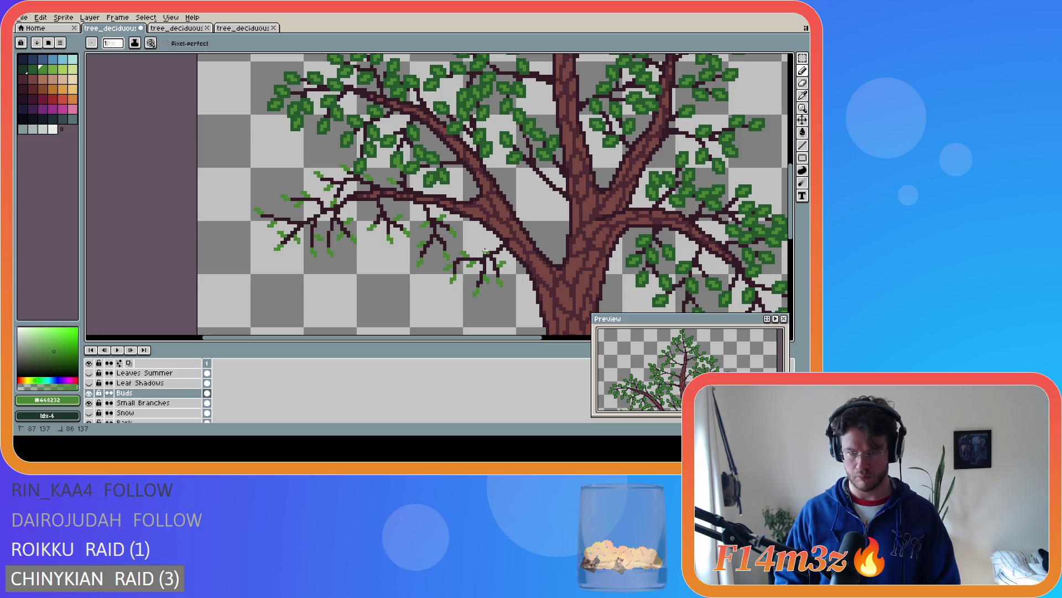
left_click(483, 251)
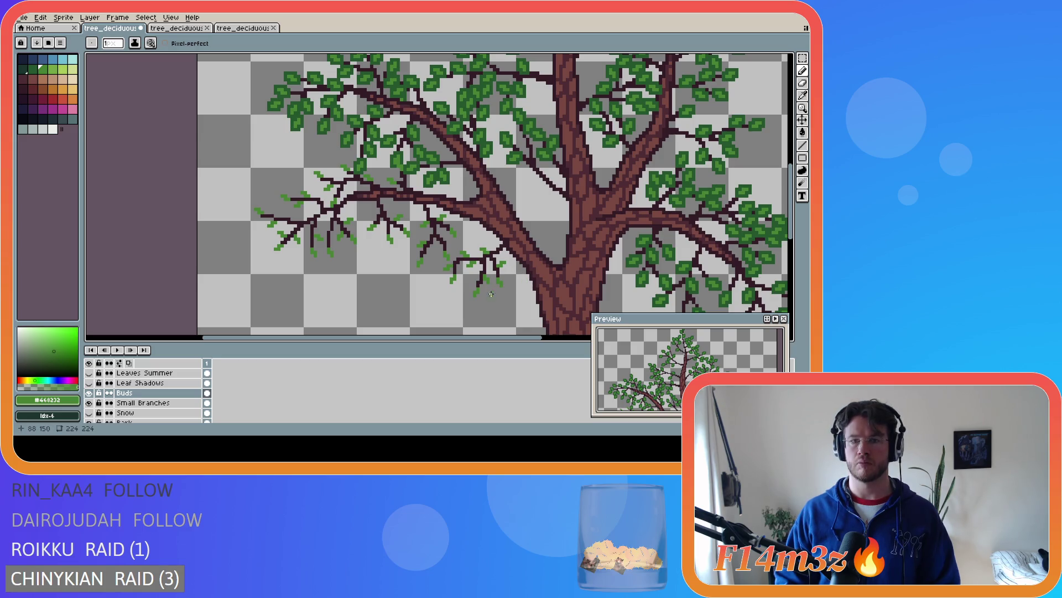
Confirm the last bud stroke, save the sprite, and sample dark green #25542e
key("ctrl+z")
key("ctrl+y")
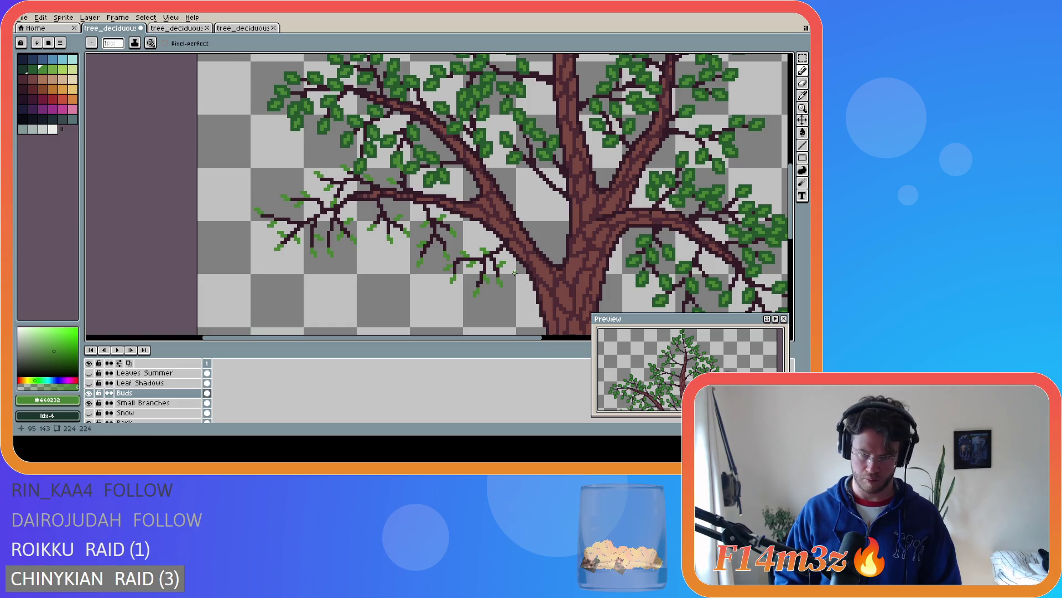
key("ctrl+z")
key("ctrl+y")
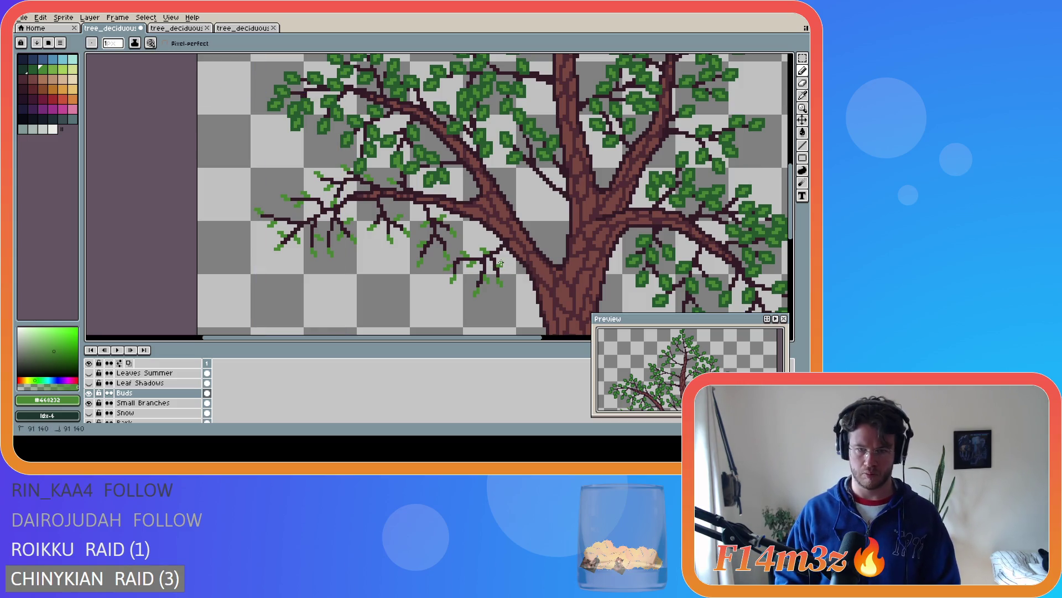
key("v")
key("ctrl+s")
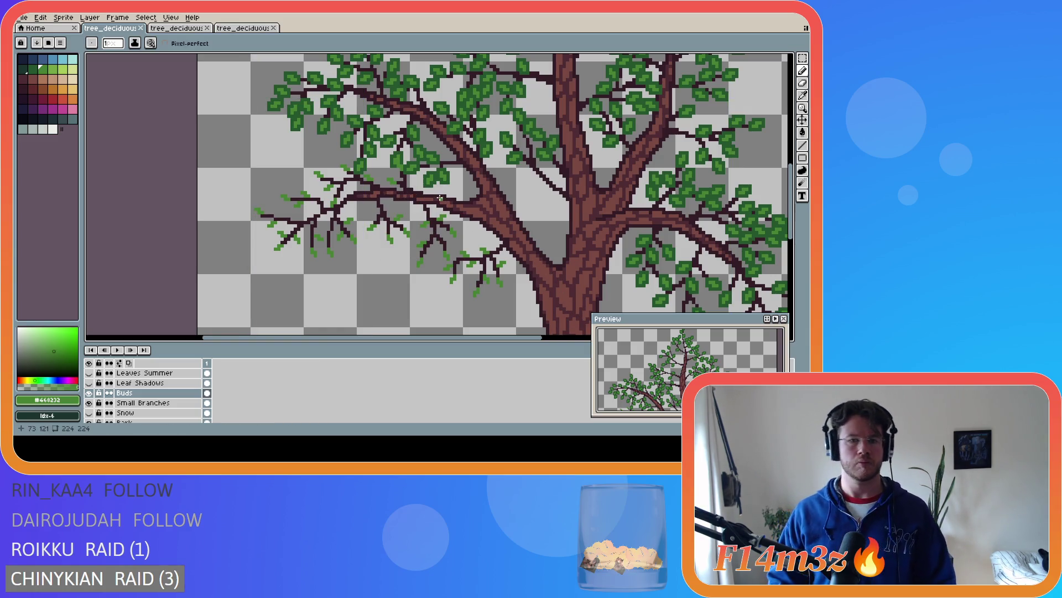
left_click(391, 181, "alt")
scroll(391, 181, "up", 2)
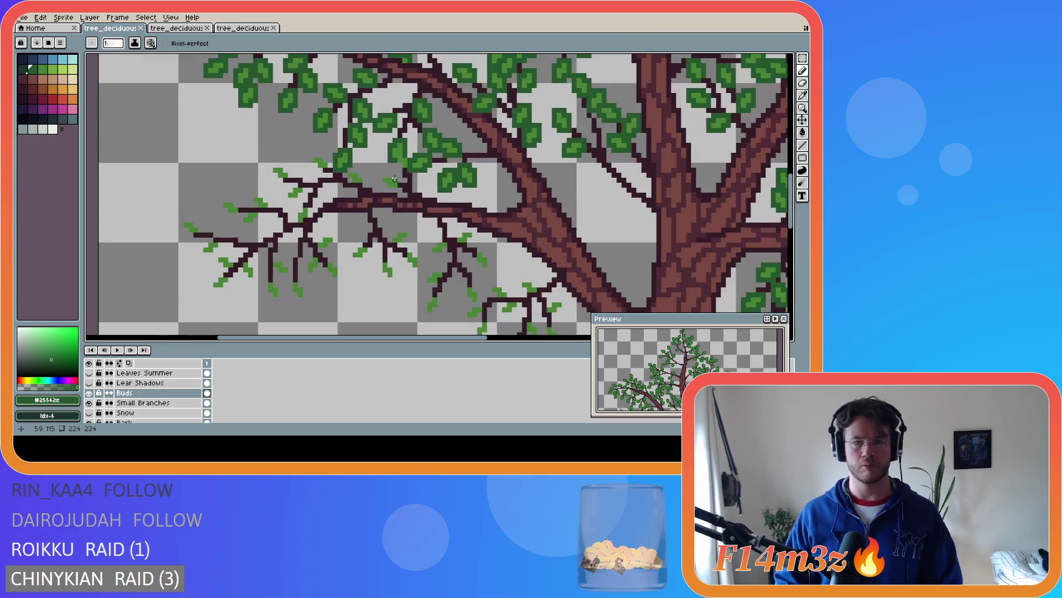
Shade the leaf cluster near the trunk with dark green pixels
left_click(394, 163)
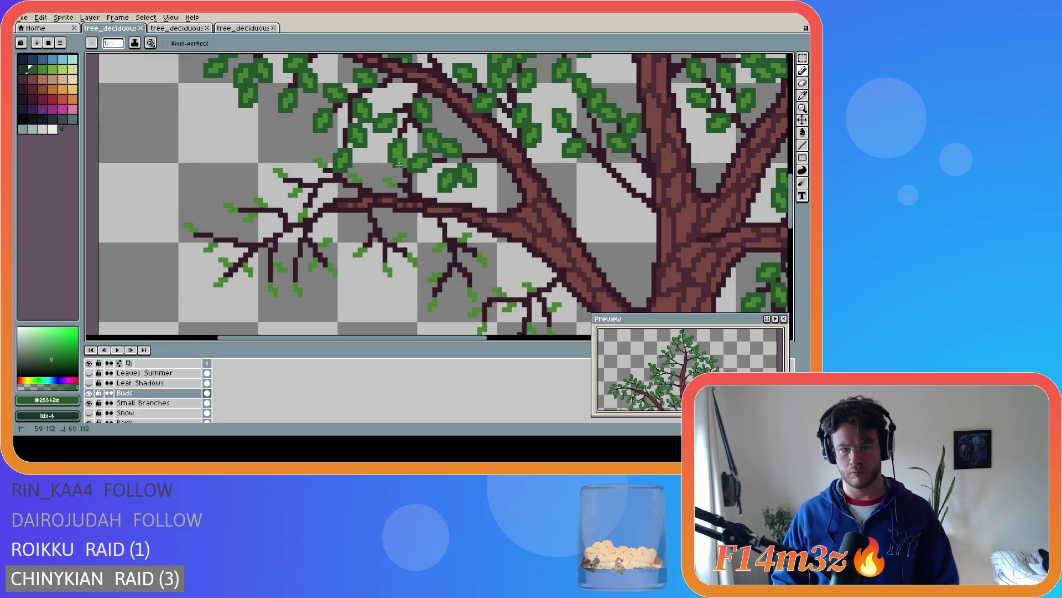
left_click_drag(401, 163, 409, 158)
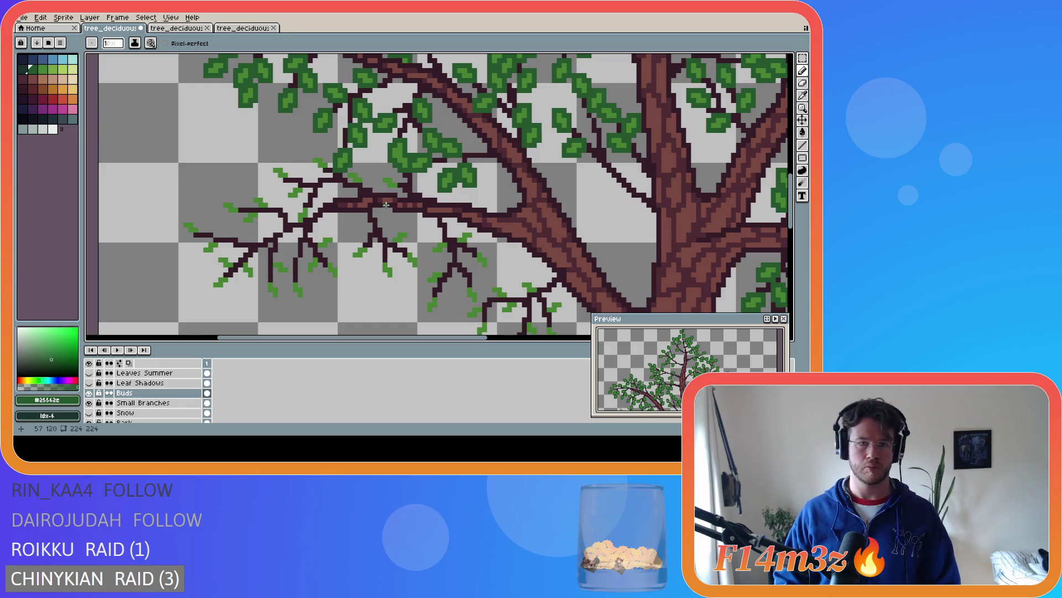
left_click_drag(386, 204, 386, 189)
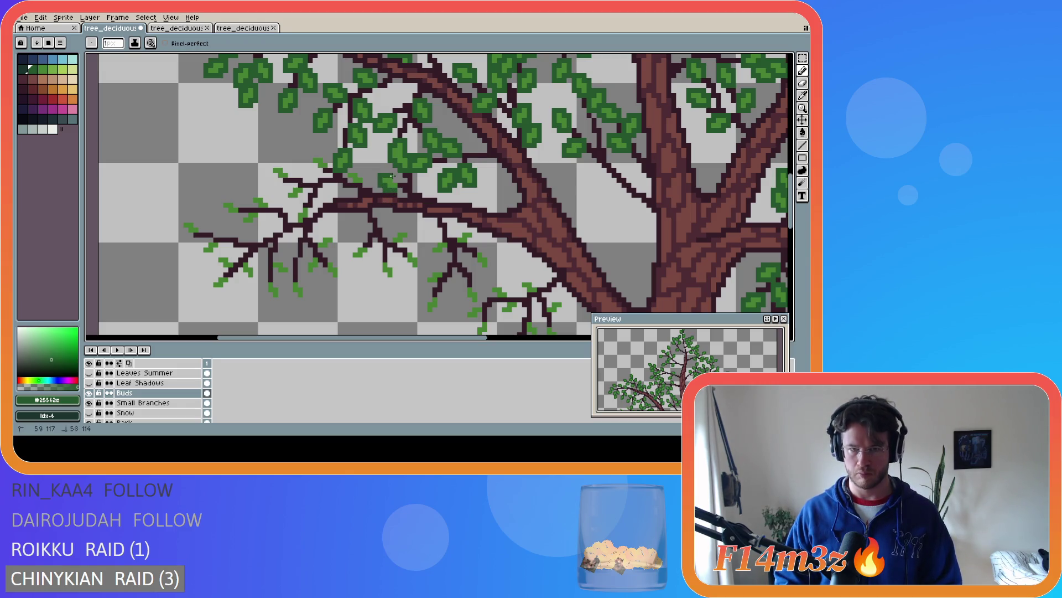
mouse_move(399, 183)
left_mouse_down()
mouse_move(346, 175)
mouse_move(357, 183)
mouse_move(350, 169)
mouse_move(326, 172)
mouse_move(324, 160)
mouse_move(296, 176)
mouse_move(265, 165)
mouse_move(288, 199)
mouse_move(304, 189)
left_mouse_up()
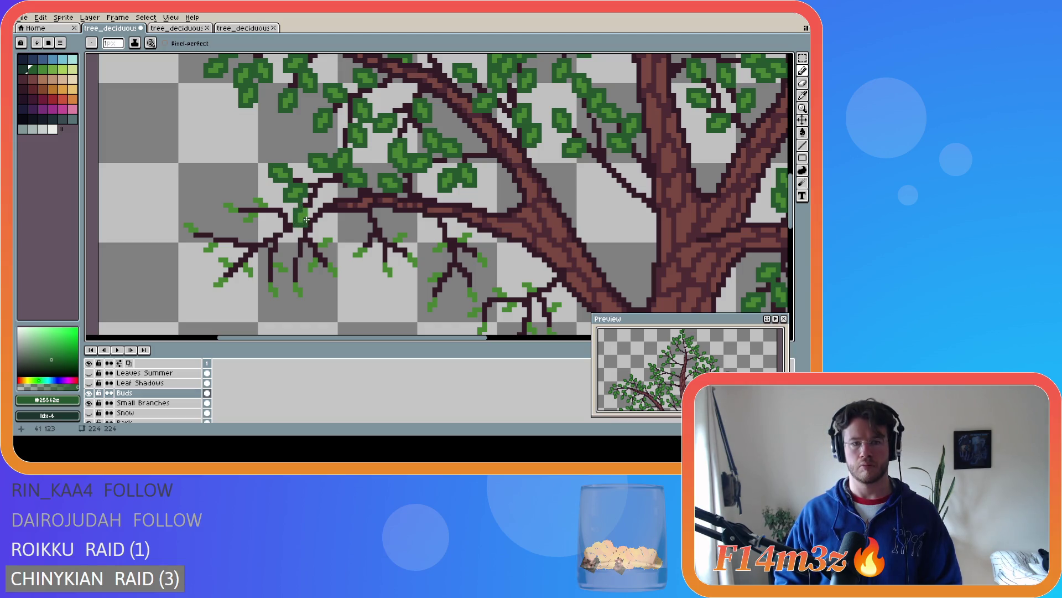
Extend the far-left branch-tip leaf leftward, then pick light green #468232
mouse_move(271, 207)
left_mouse_down()
mouse_move(249, 201)
mouse_move(242, 223)
mouse_move(252, 222)
left_mouse_up()
left_click(249, 211)
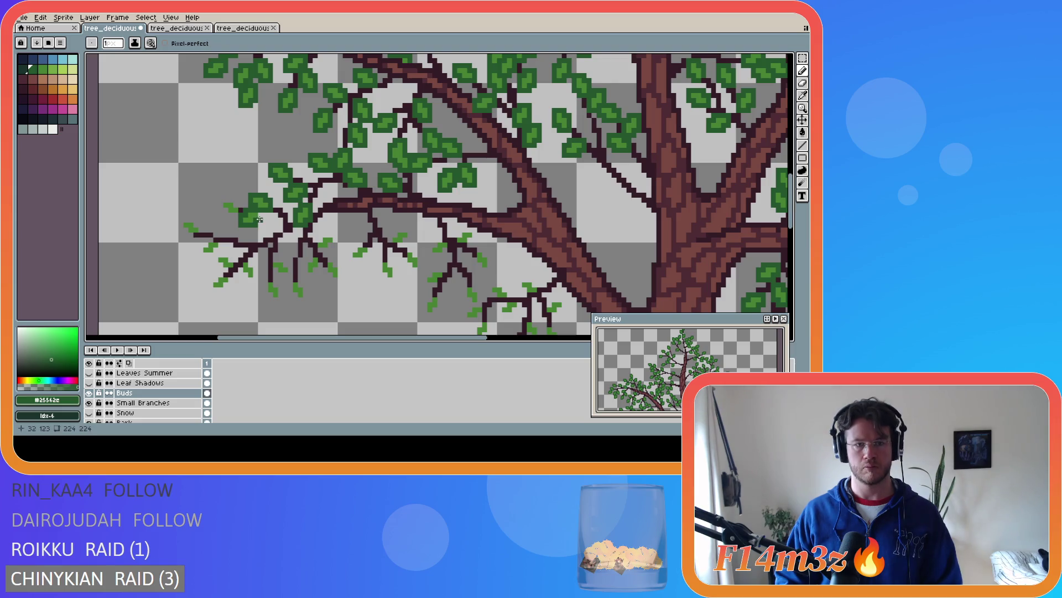
left_click(240, 209)
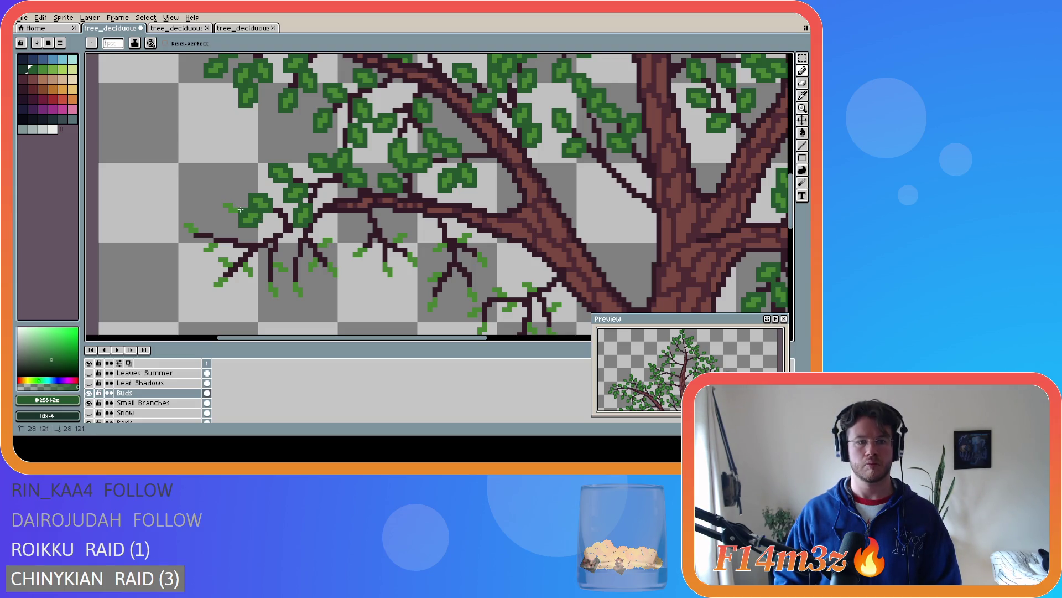
mouse_move(235, 205)
left_mouse_down()
mouse_move(223, 201)
mouse_move(227, 213)
mouse_move(194, 224)
left_mouse_up()
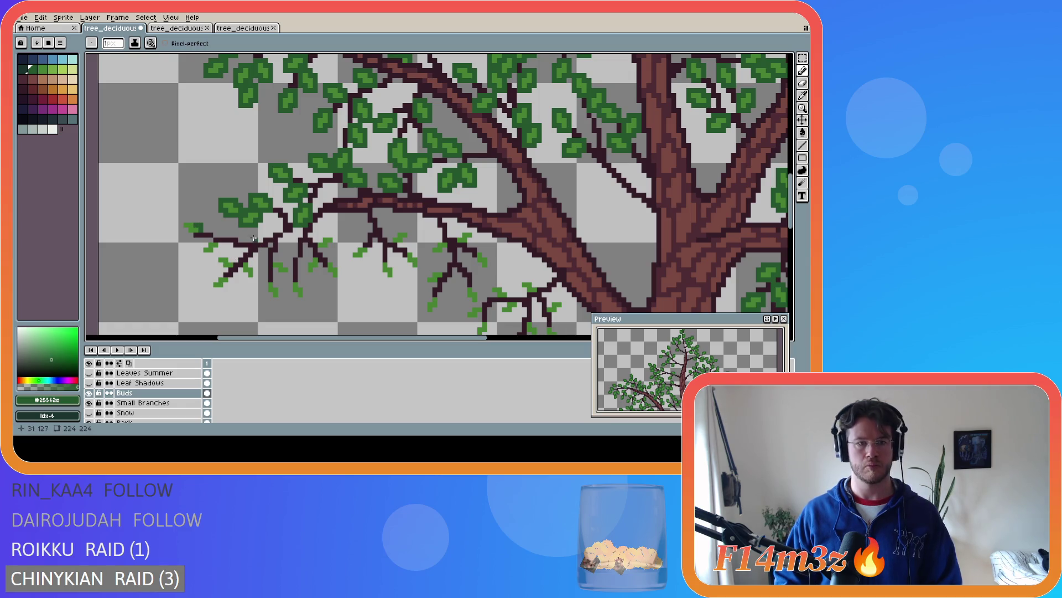
left_click(233, 237, "alt")
left_click_drag(233, 236, 234, 234)
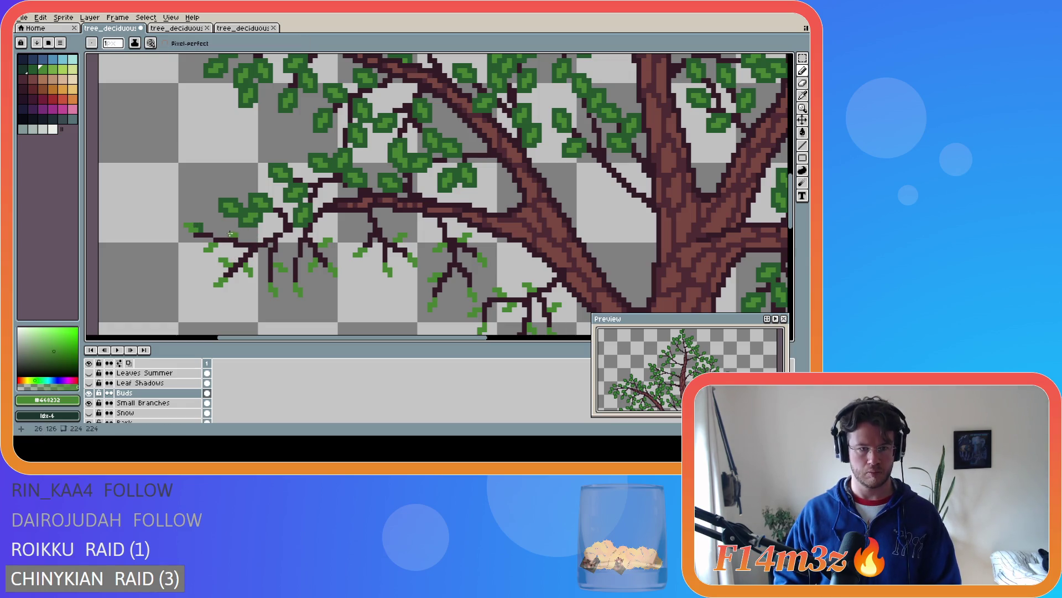
key("alt")
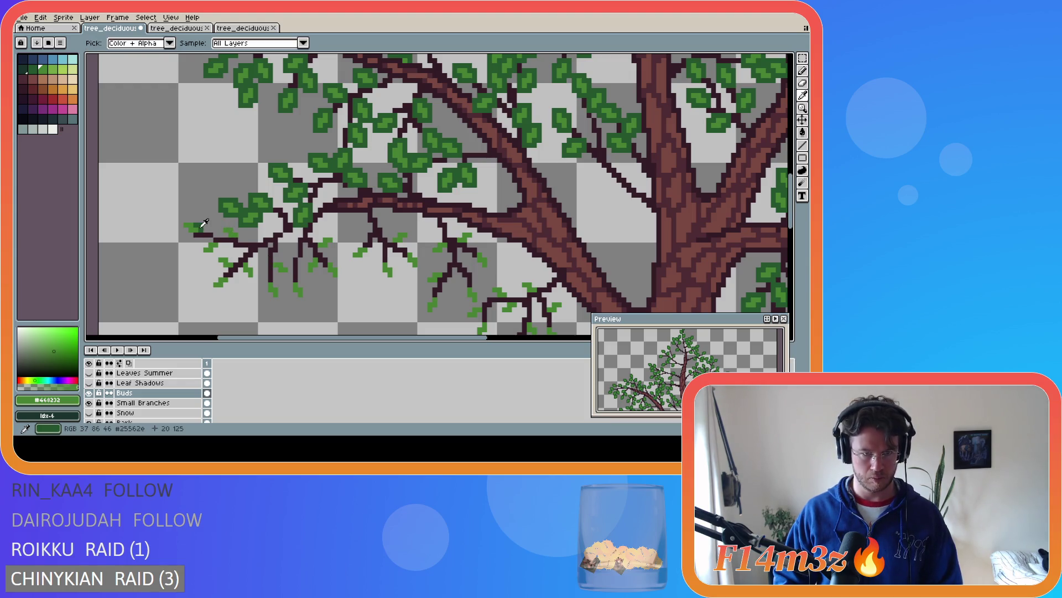
Repaint the branch-tip leaf dark green, add a new lower-twig leaf, and save
left_click(202, 221, "alt")
mouse_move(181, 220)
left_mouse_down()
mouse_move(192, 235)
mouse_move(230, 225)
mouse_move(240, 238)
mouse_move(199, 248)
mouse_move(230, 254)
left_mouse_up()
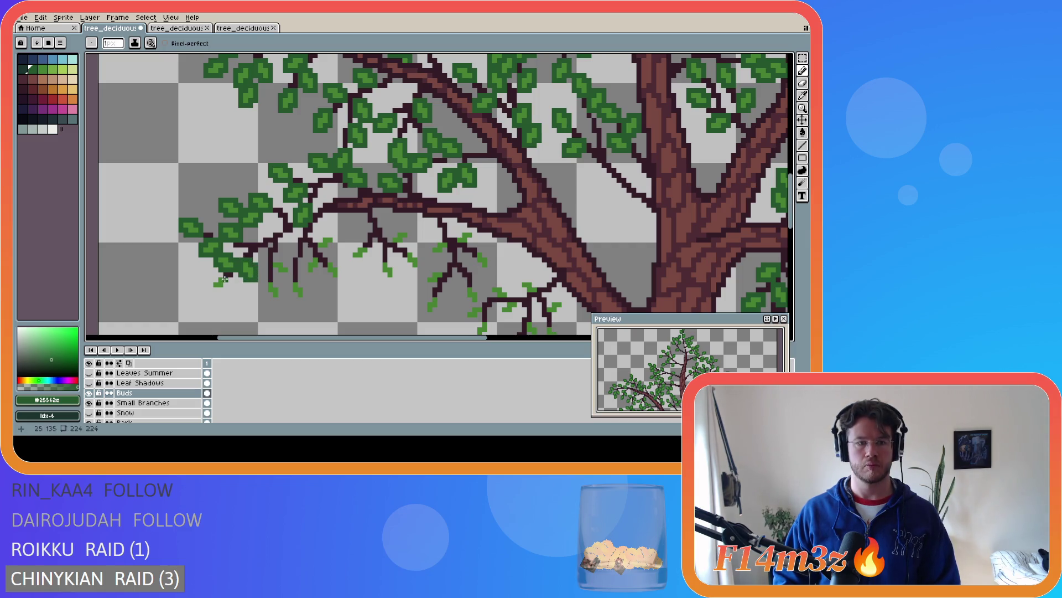
mouse_move(213, 277)
left_mouse_down()
mouse_move(224, 290)
mouse_move(230, 275)
mouse_move(283, 260)
mouse_move(281, 273)
left_mouse_up()
key("ctrl+s")
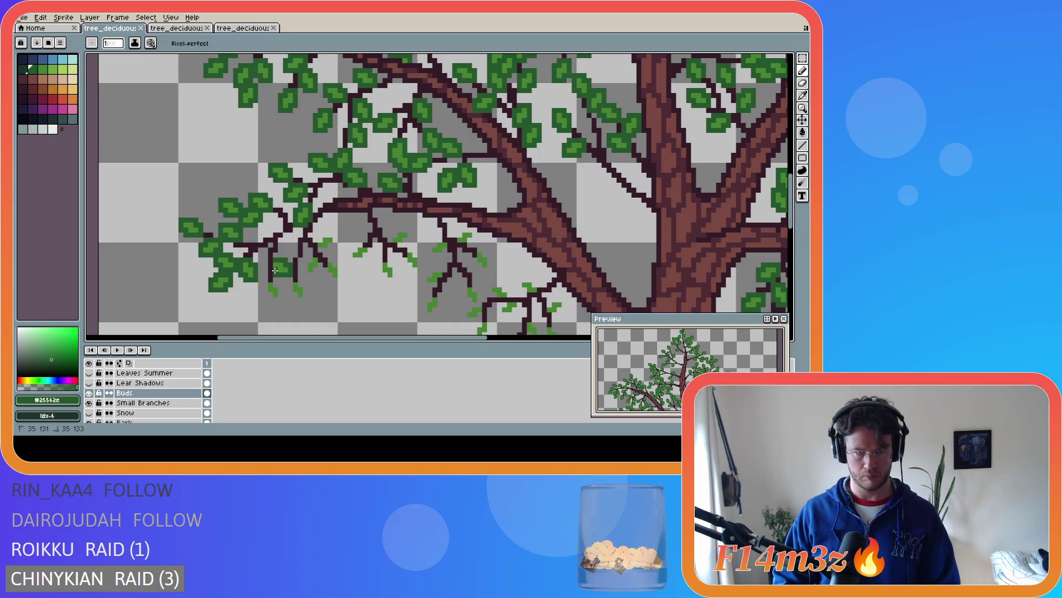
left_click(270, 268)
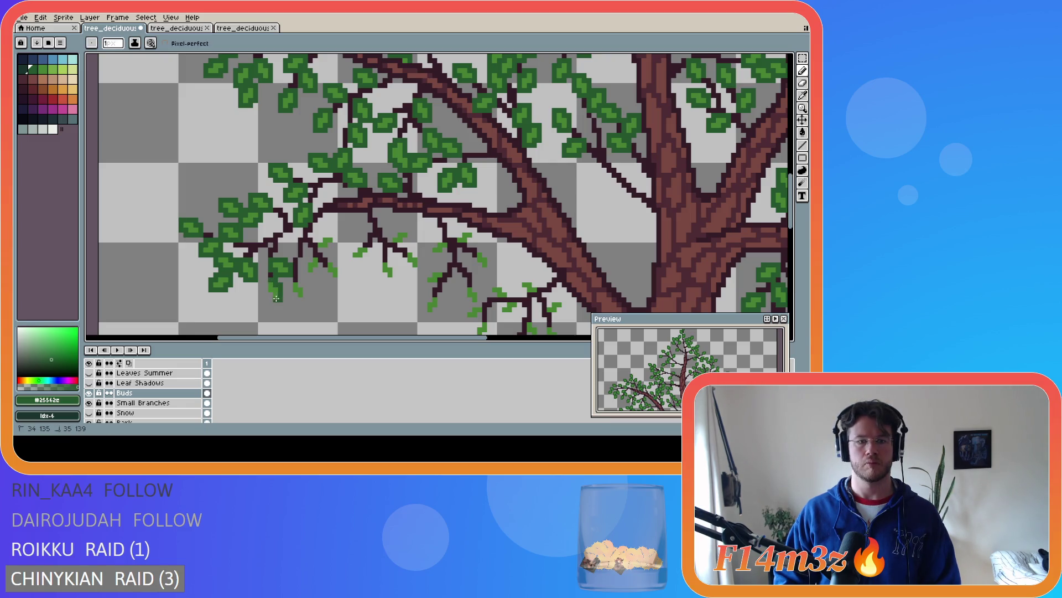
key("v")
key("ctrl+s")
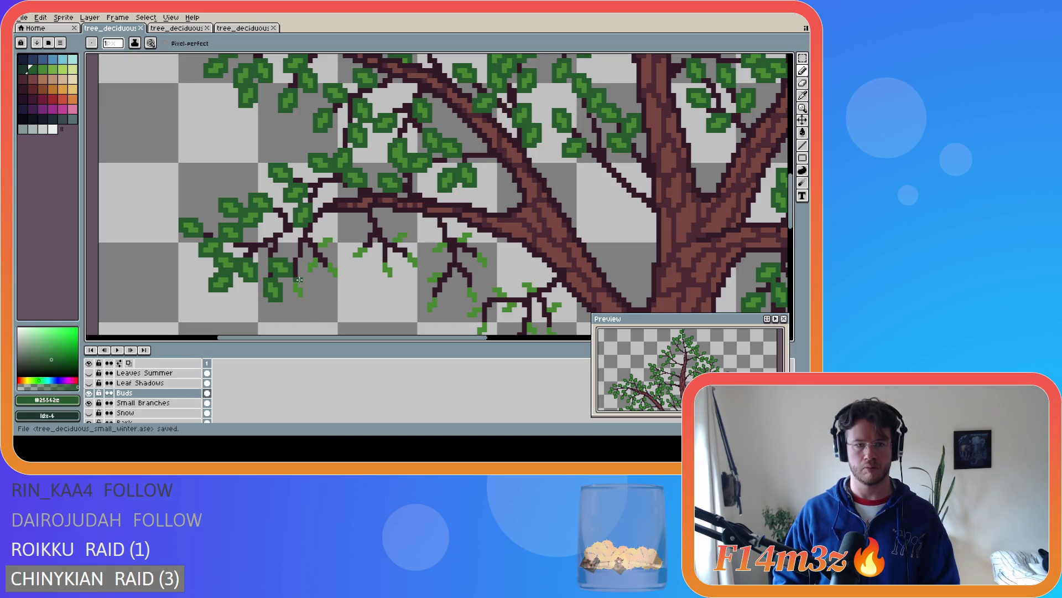
Draw a short dark twig and enlarge the small leaf on the middle twig
left_click_drag(301, 284, 301, 299)
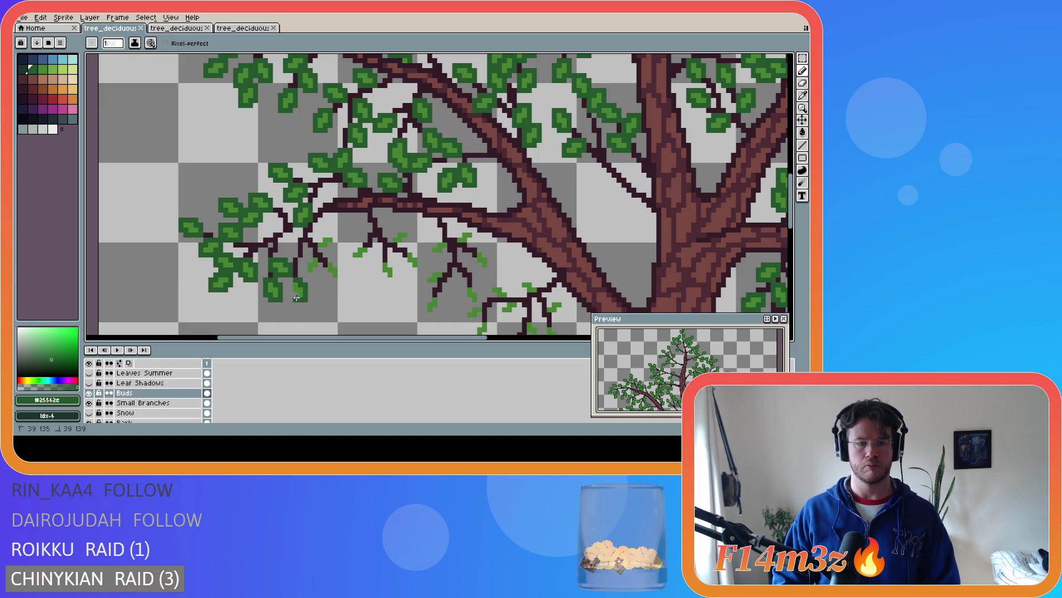
left_click(304, 262)
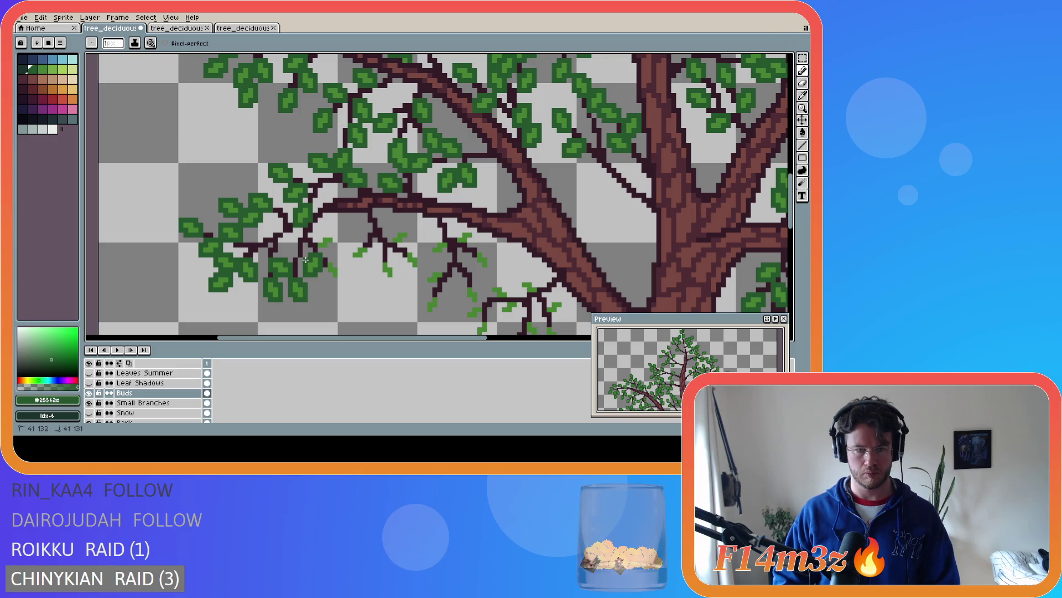
key("ctrl+s")
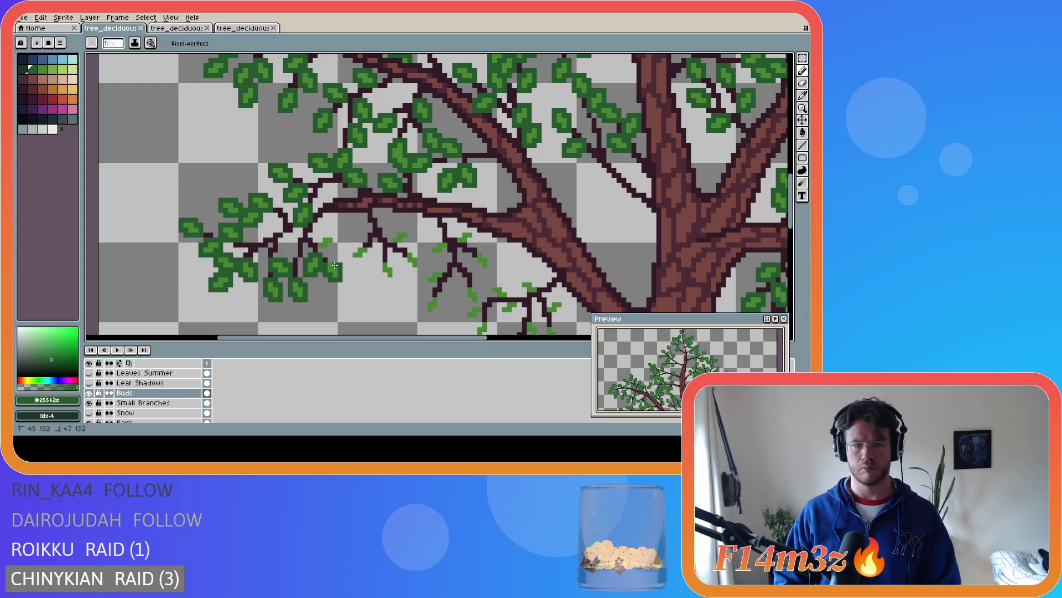
left_click(327, 250)
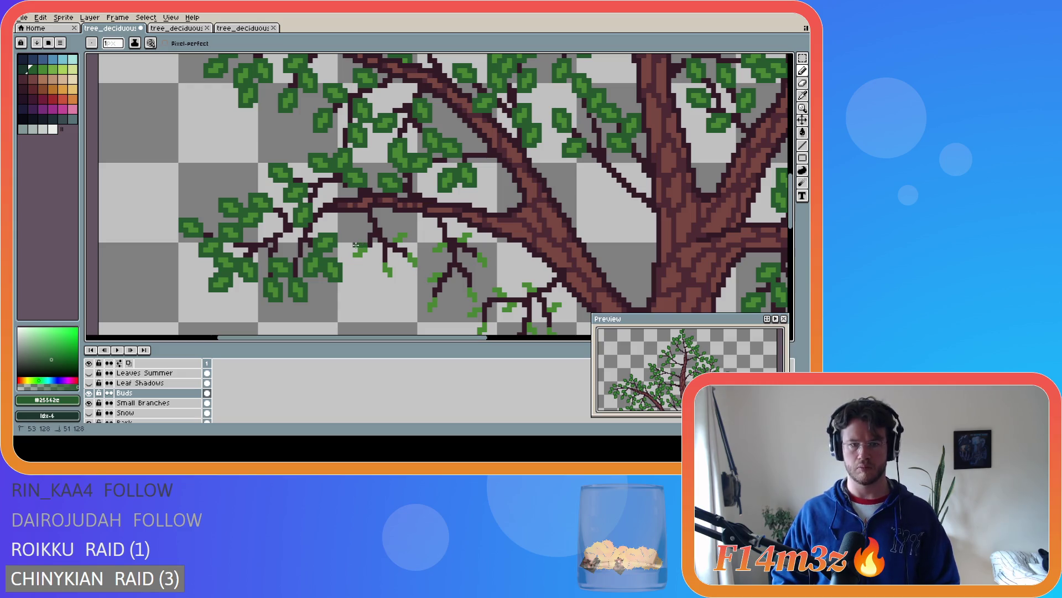
left_click_drag(350, 249, 363, 259)
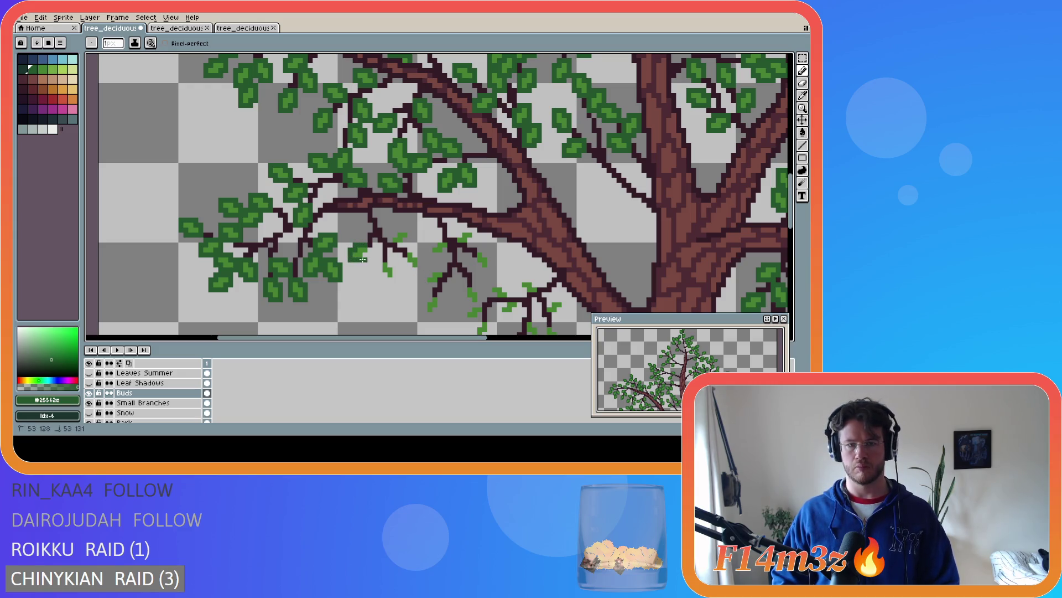
Draw a short green stem with a leaf to its right, save, and zoom into the lower branches
key("b")
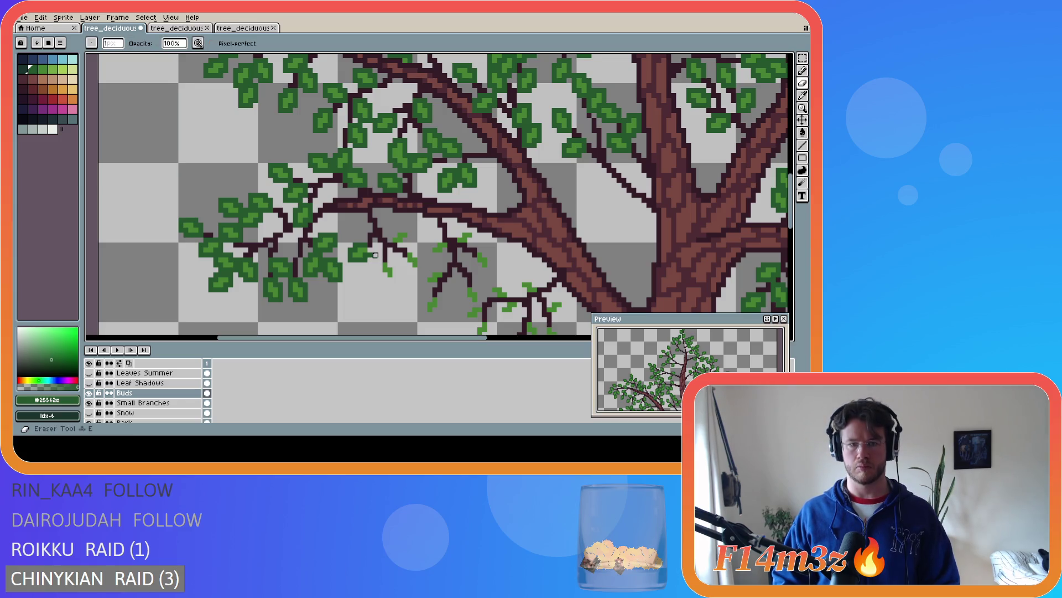
mouse_move(381, 257)
left_mouse_down()
mouse_move(385, 281)
mouse_move(395, 268)
left_mouse_up()
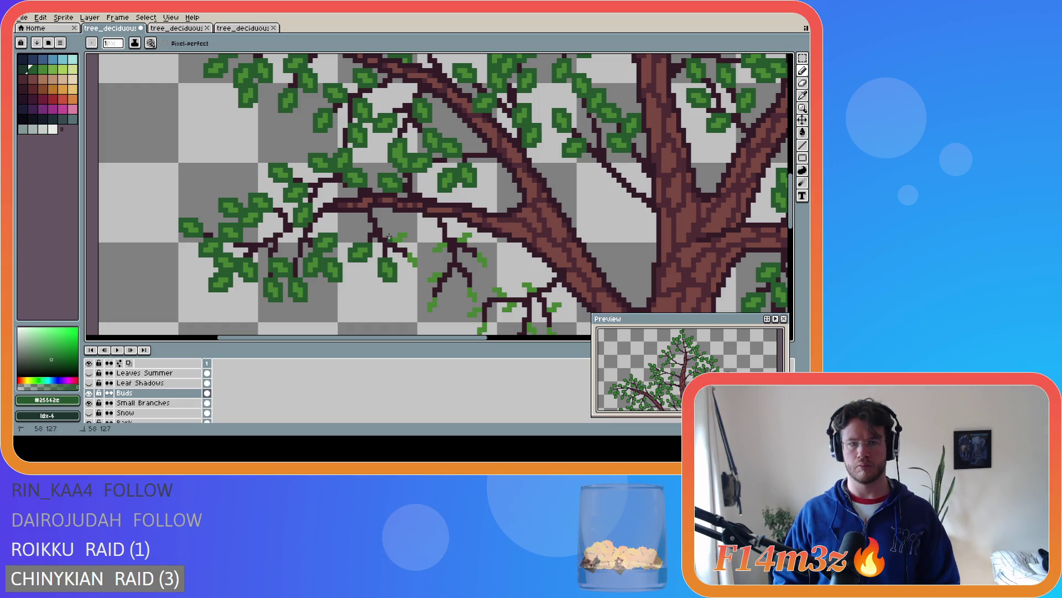
left_click_drag(395, 230, 409, 236)
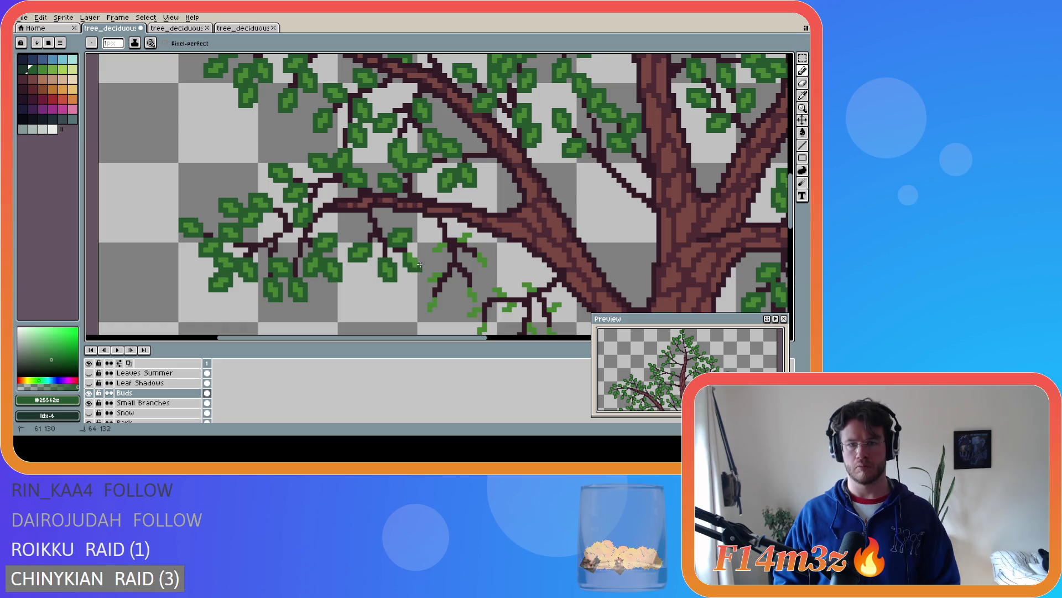
key("ctrl+s")
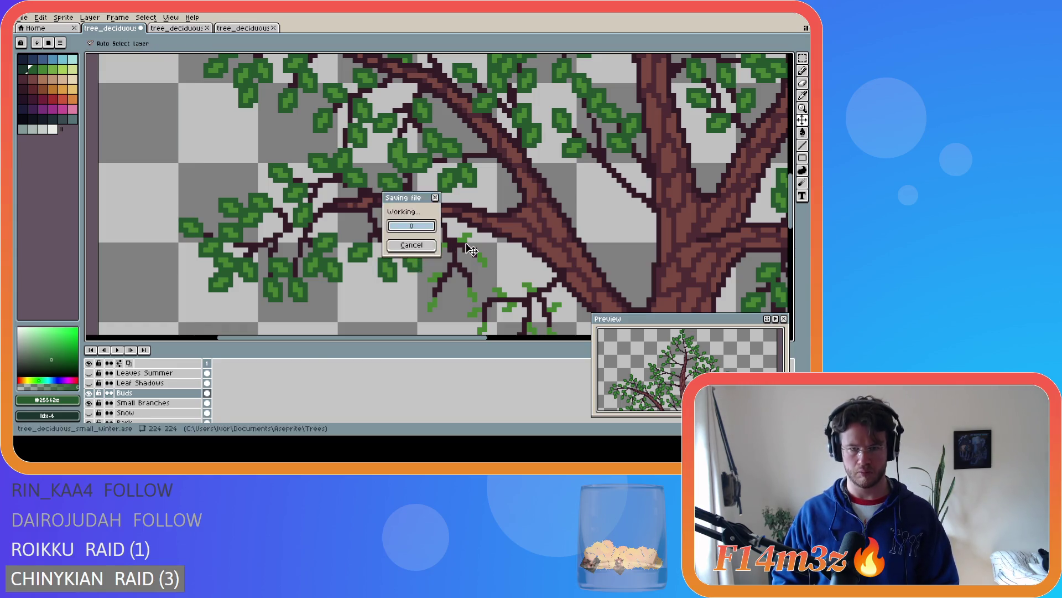
scroll(437, 260, "down", 2)
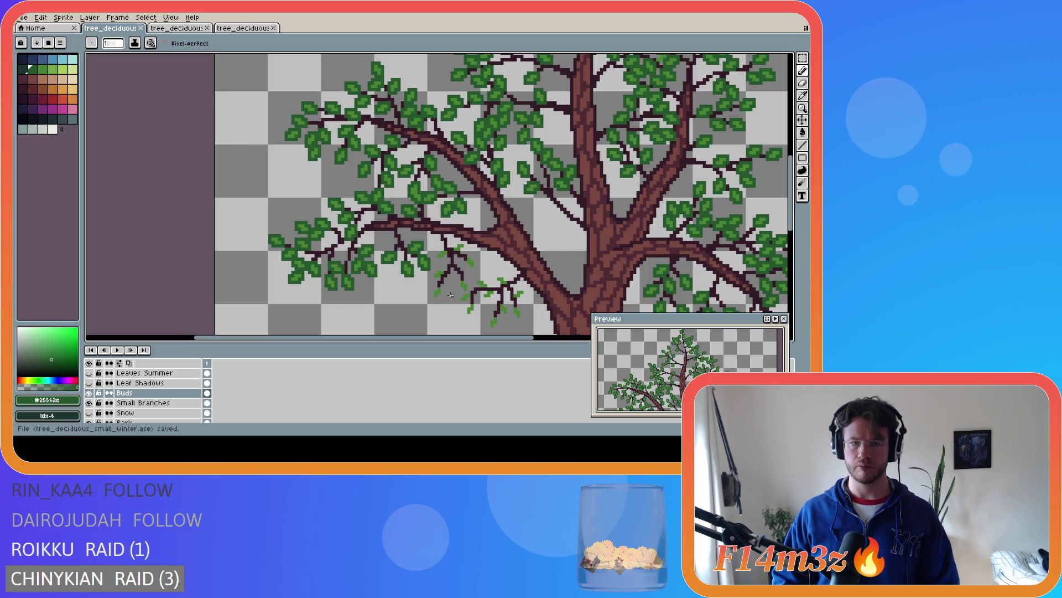
scroll(481, 335, "up", 2)
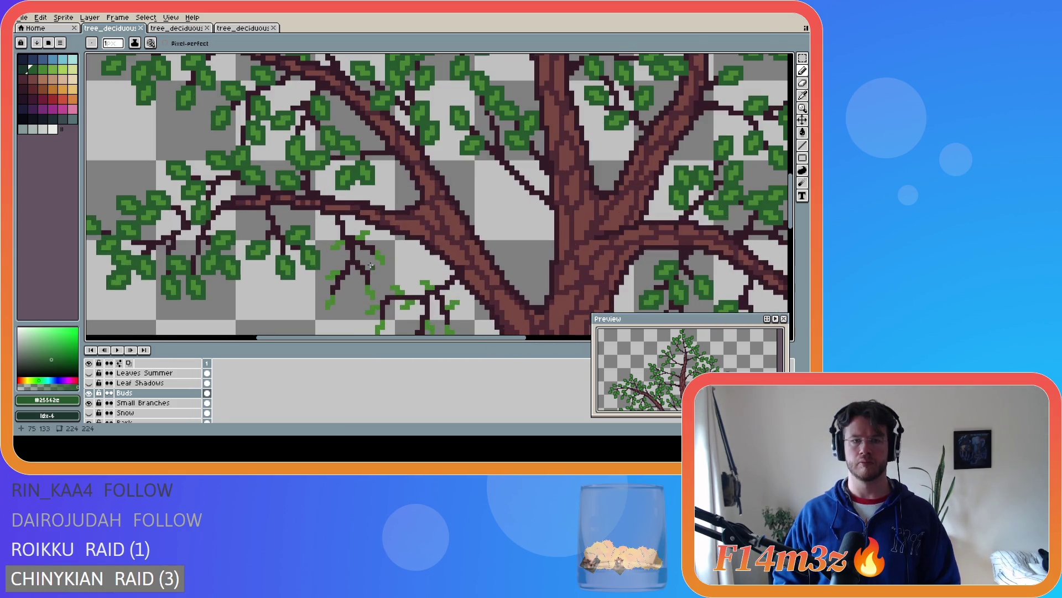
scroll(372, 267, "up", 2)
left_click_drag(795, 217, 795, 232)
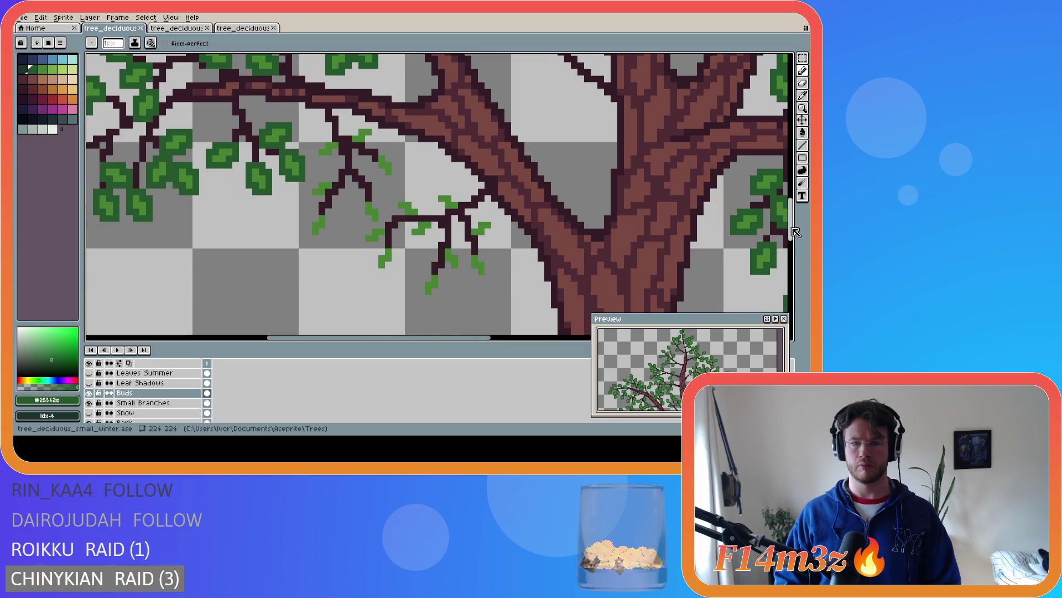
Enlarge the leaves on the twigs left of the trunk with dark-green strokes
left_click(369, 127)
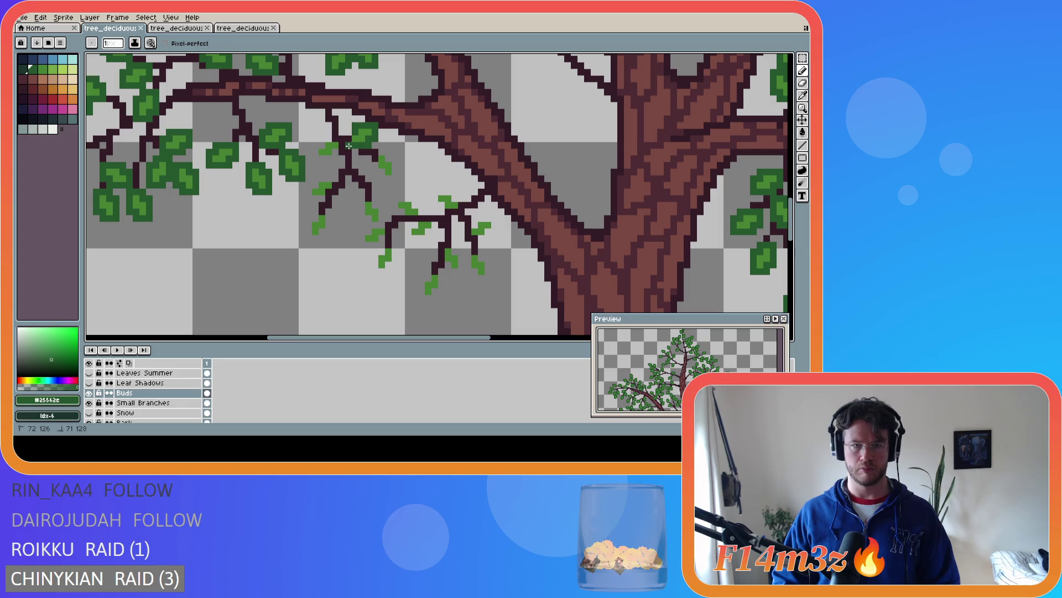
left_click_drag(349, 131, 344, 130)
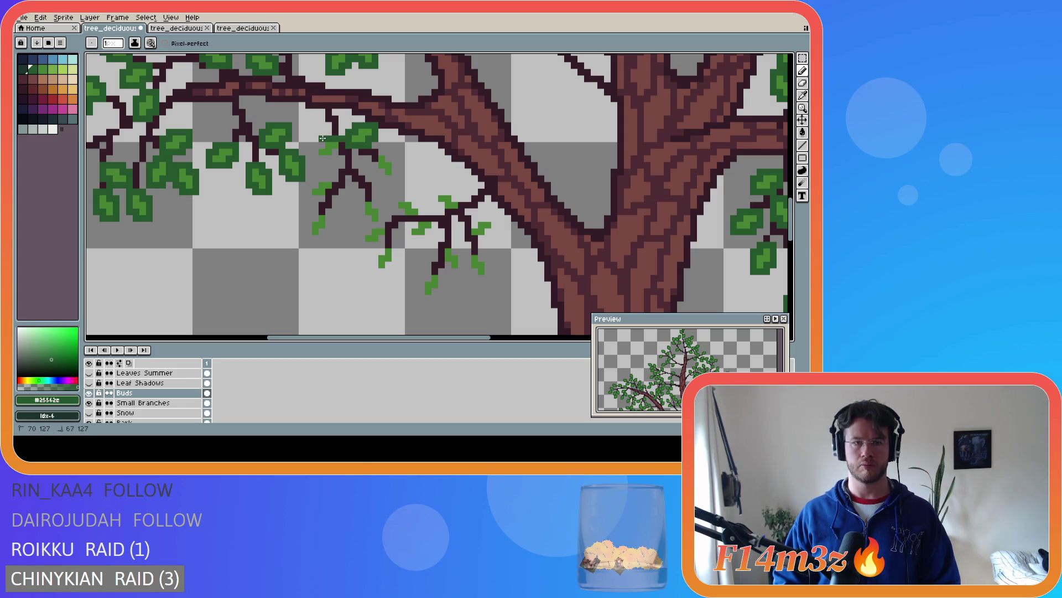
left_click_drag(323, 159, 334, 153)
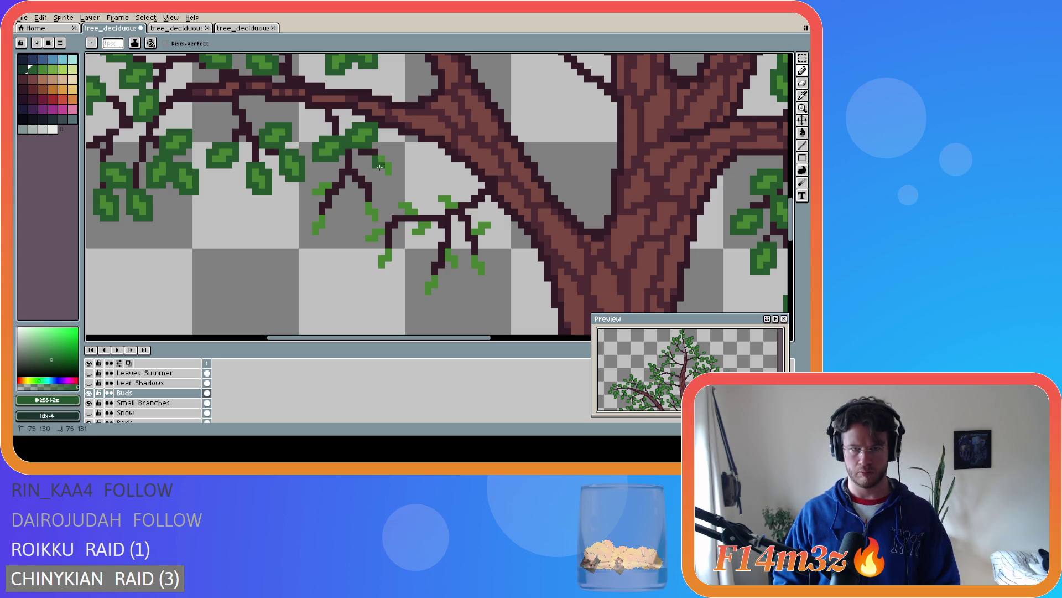
mouse_move(381, 178)
left_mouse_down()
mouse_move(391, 178)
mouse_move(396, 160)
left_mouse_up()
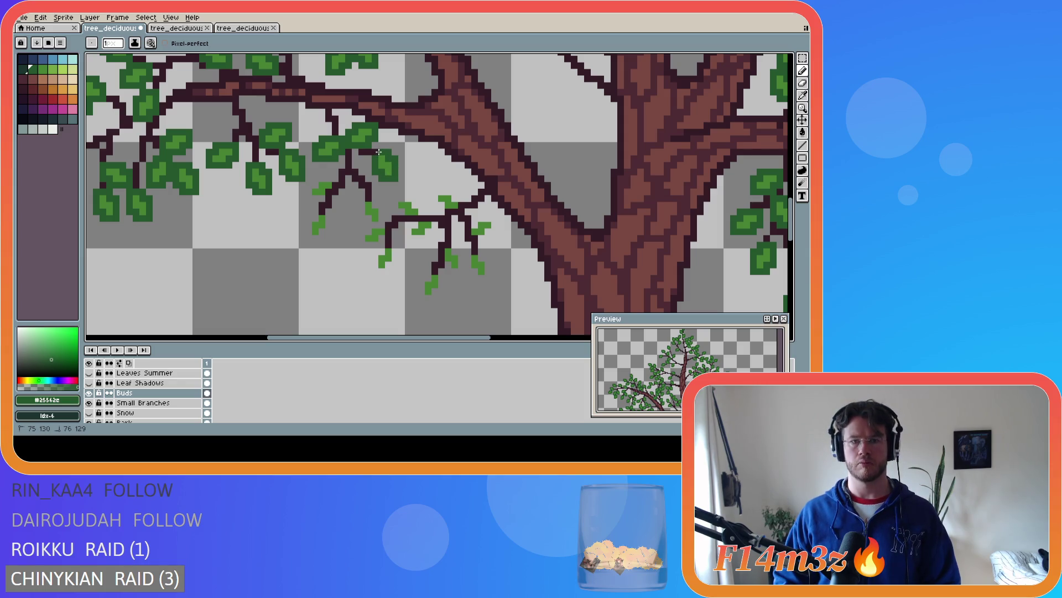
mouse_move(311, 183)
left_mouse_down()
mouse_move(308, 197)
mouse_move(325, 199)
left_mouse_up()
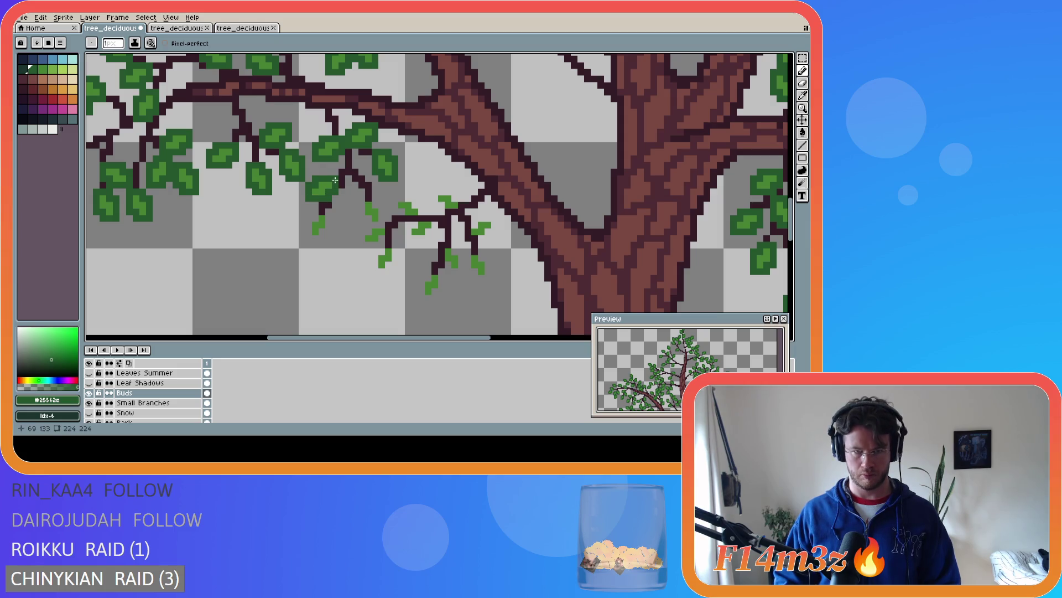
left_click_drag(308, 219, 315, 236)
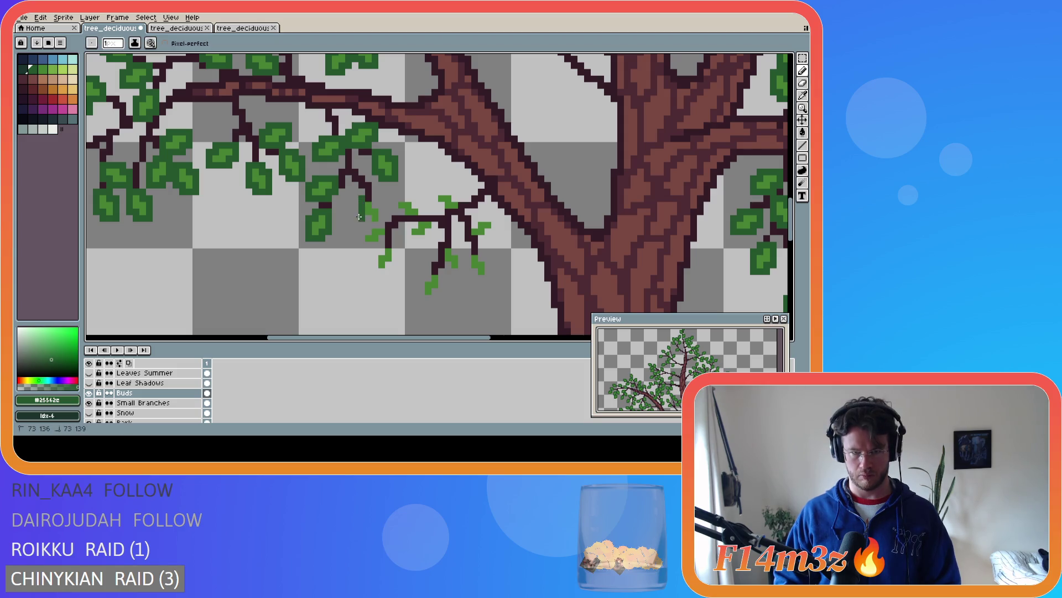
mouse_move(370, 223)
left_mouse_down()
mouse_move(381, 215)
mouse_move(370, 196)
mouse_move(364, 231)
mouse_move(380, 237)
mouse_move(390, 271)
mouse_move(394, 206)
mouse_move(413, 203)
mouse_move(404, 238)
mouse_move(426, 239)
mouse_move(435, 225)
left_mouse_up()
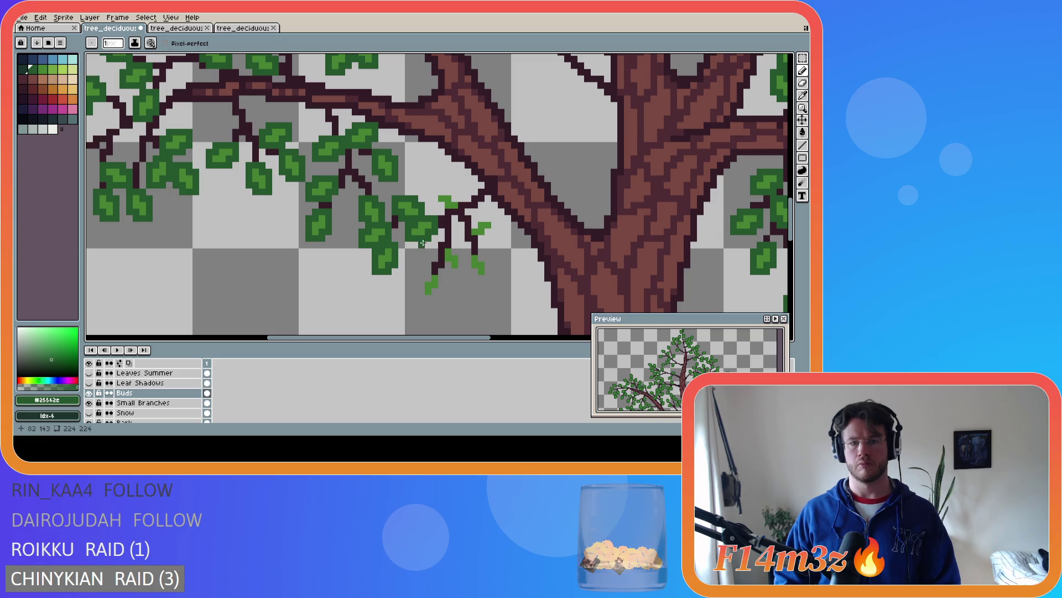
Redo a leaf along its left edge, extend the twig, and grow the sprout into a full leaf
key("ctrl+z")
mouse_move(421, 279)
left_mouse_down()
mouse_move(420, 294)
mouse_move(436, 292)
left_mouse_up()
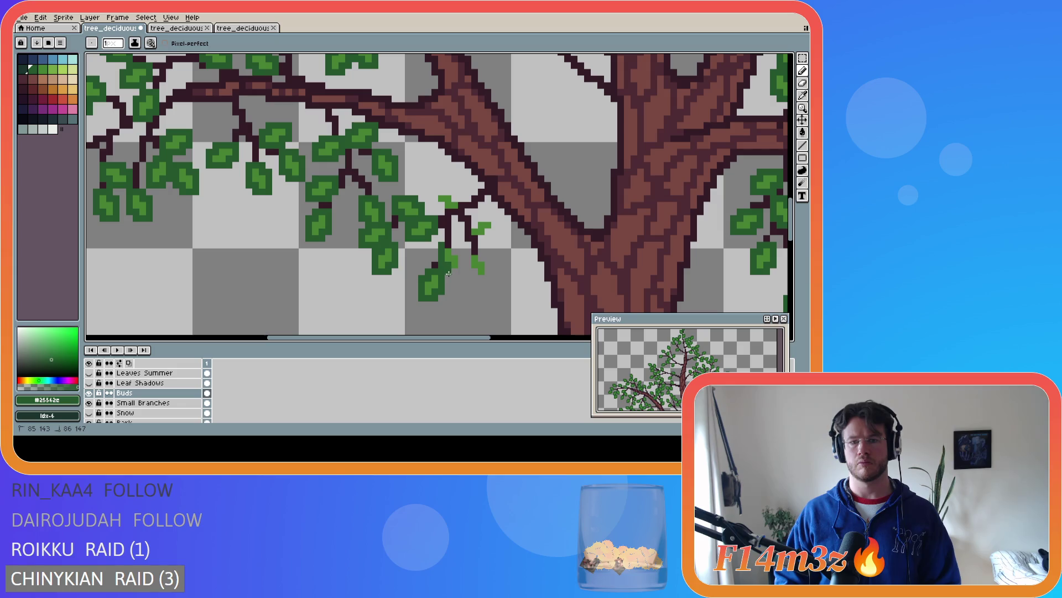
key("ctrl")
left_click(441, 262)
left_click_drag(448, 265, 456, 273)
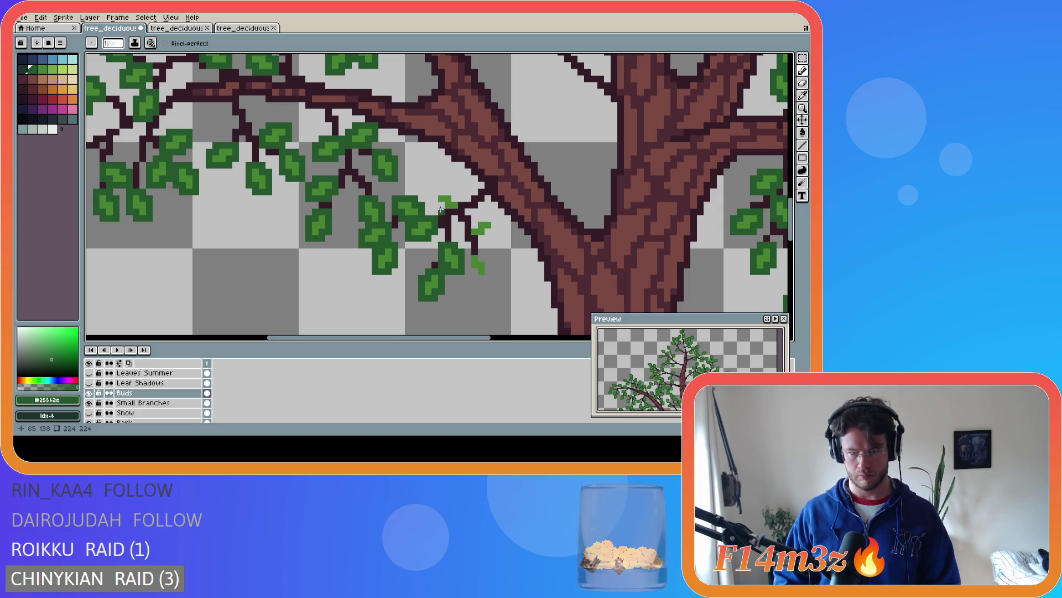
mouse_move(441, 204)
left_mouse_down()
mouse_move(433, 193)
mouse_move(449, 191)
mouse_move(473, 224)
mouse_move(494, 224)
mouse_move(467, 239)
left_mouse_up()
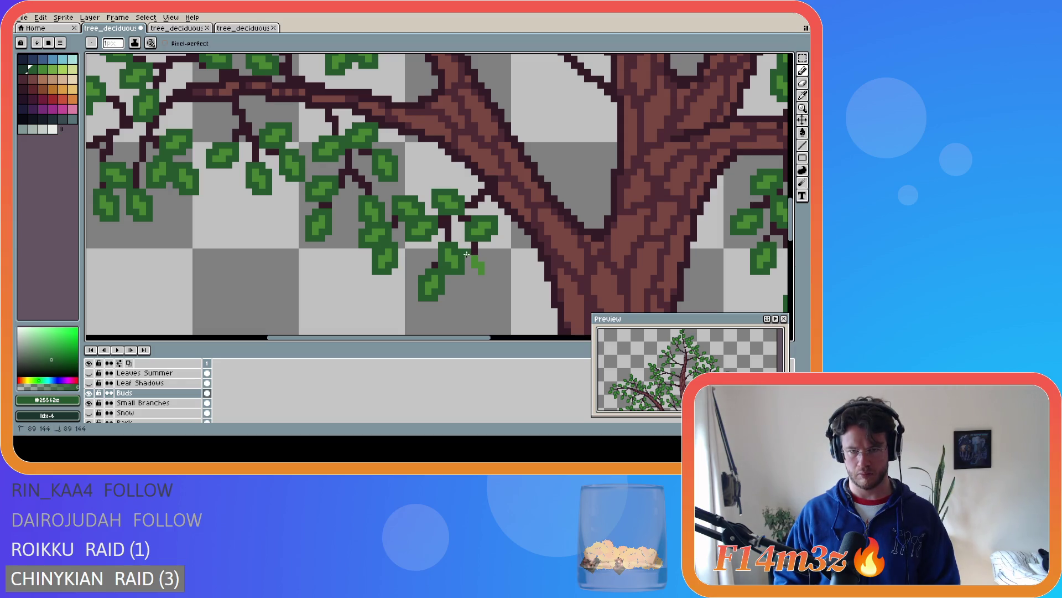
scroll(474, 272, "down", 2)
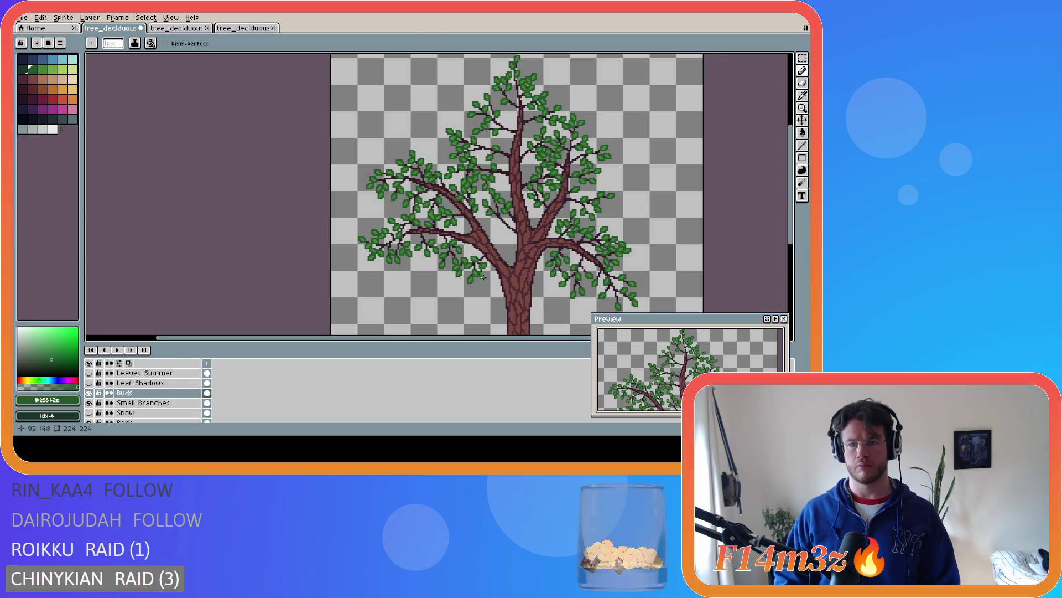
Save tree_deciduous_small_winter.ase, then zoom out and pan to review the whole tree
scroll(484, 280, "up", 3)
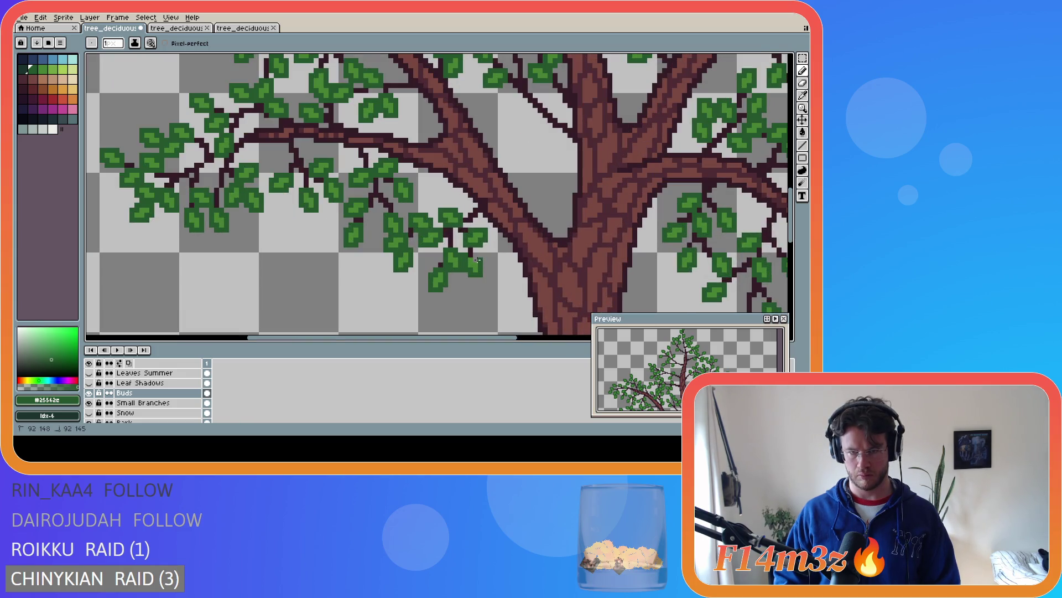
key("ctrl+s")
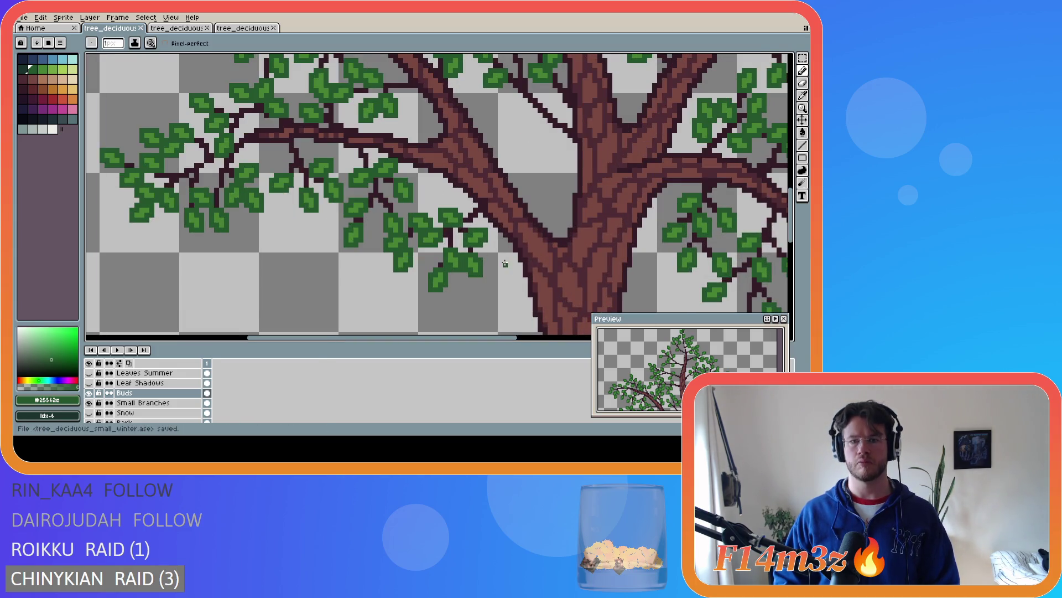
scroll(504, 261, "down", 3)
scroll(501, 289, "down", 2)
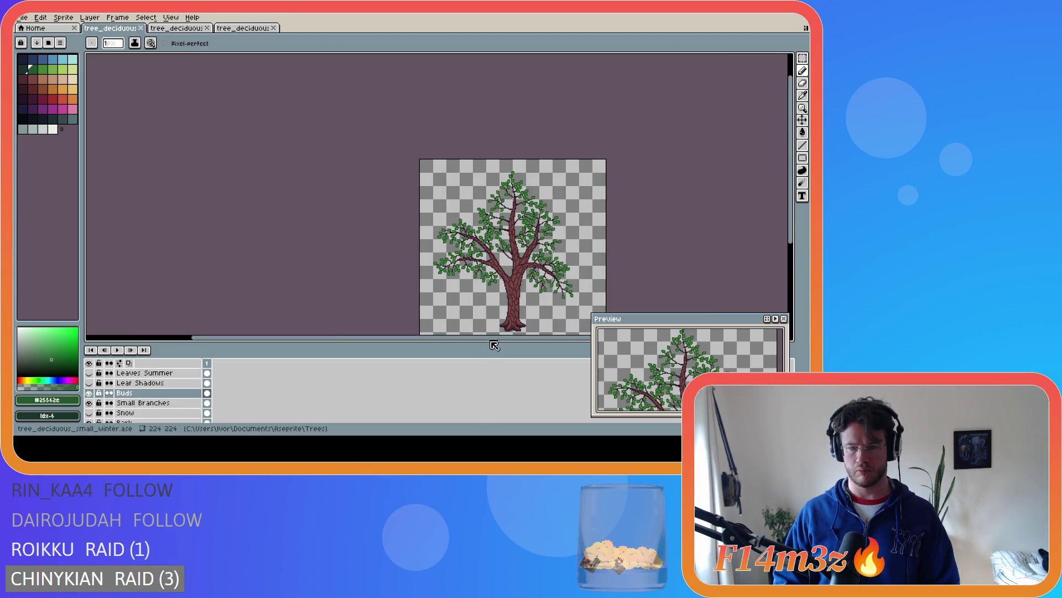
left_click_drag(526, 336, 583, 337)
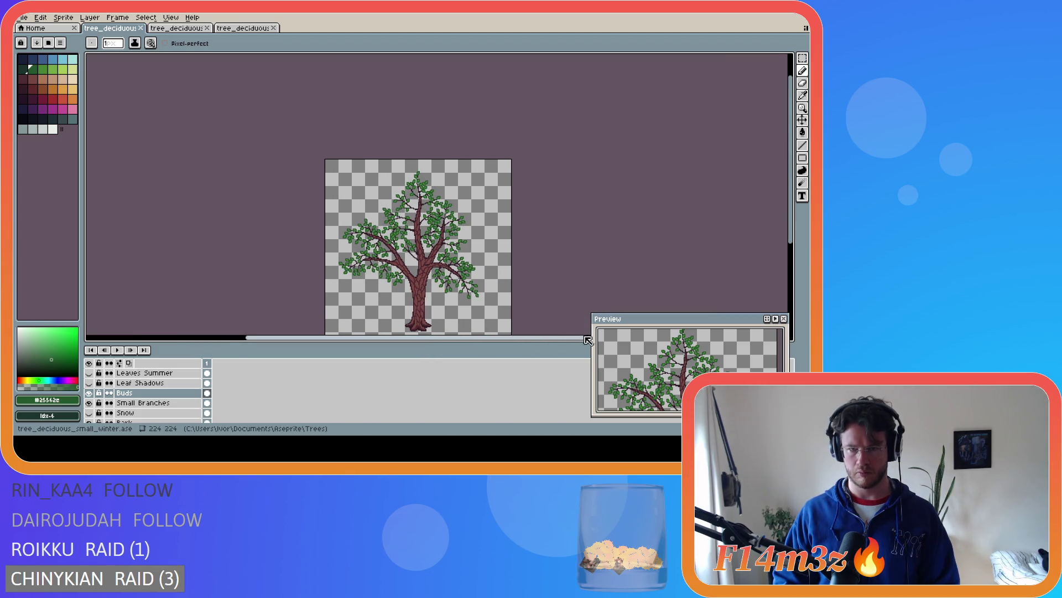
left_click_drag(791, 203, 791, 224)
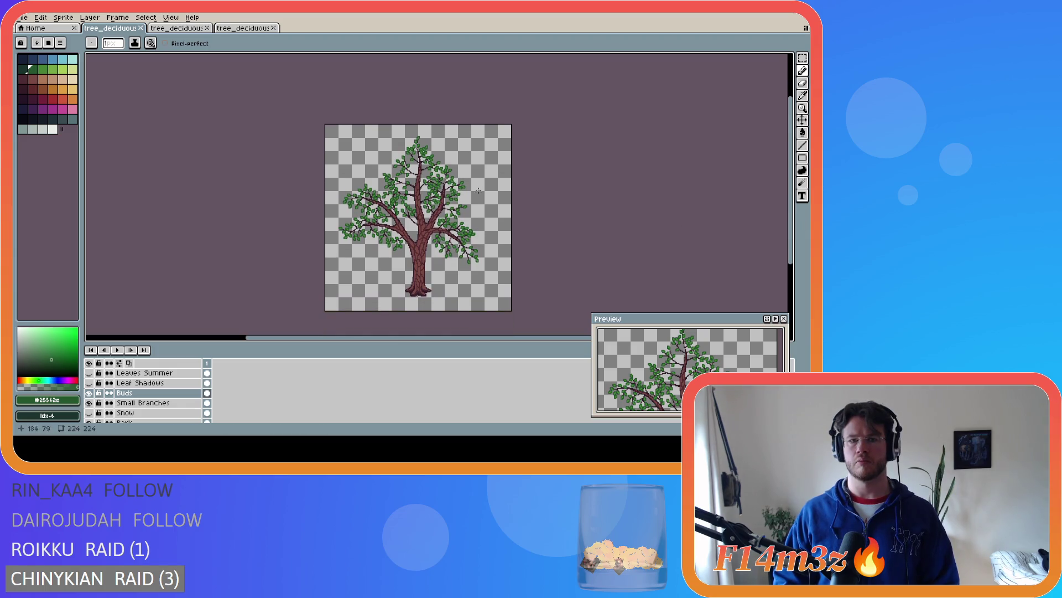
scroll(426, 168, "up", 4)
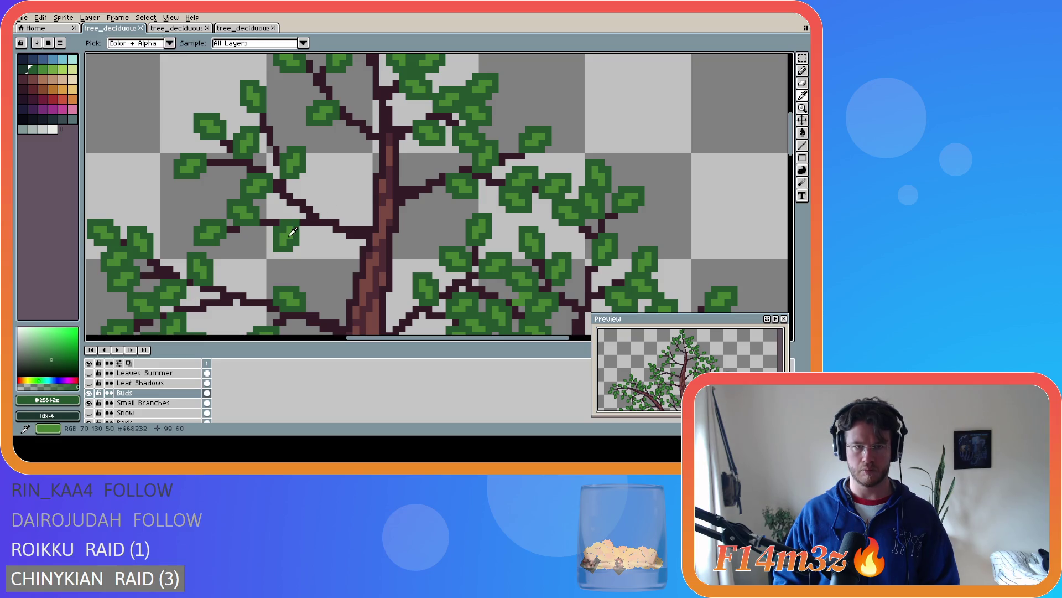
Draw a small light-green bud left of the upper trunk and shade it dark green #25542e
key("]")
left_click_drag(323, 215, 328, 201)
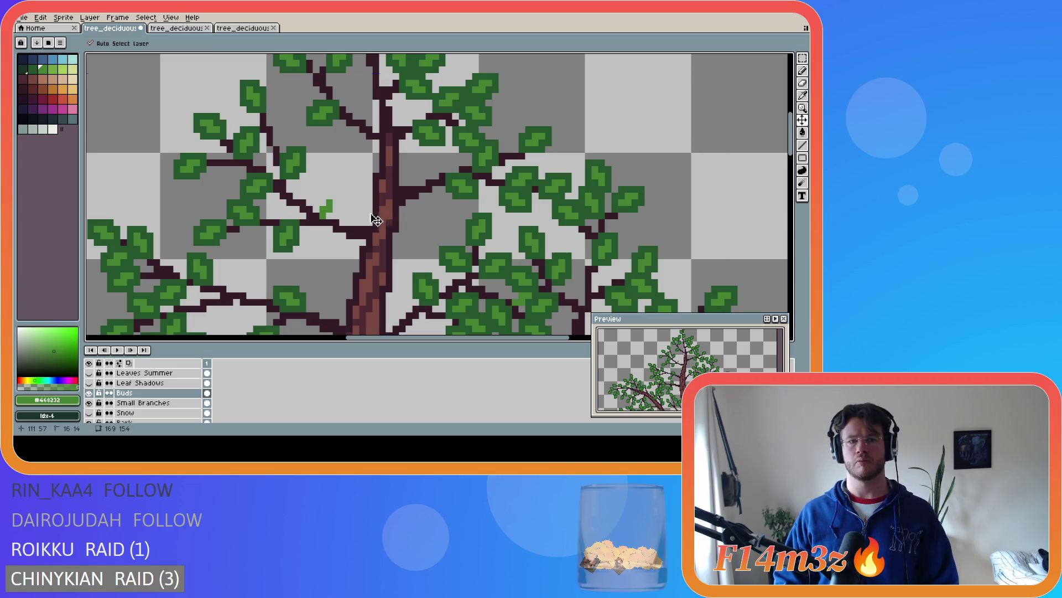
key("ctrl+z")
left_click(314, 209)
key("ctrl+z")
left_click_drag(314, 210, 324, 195)
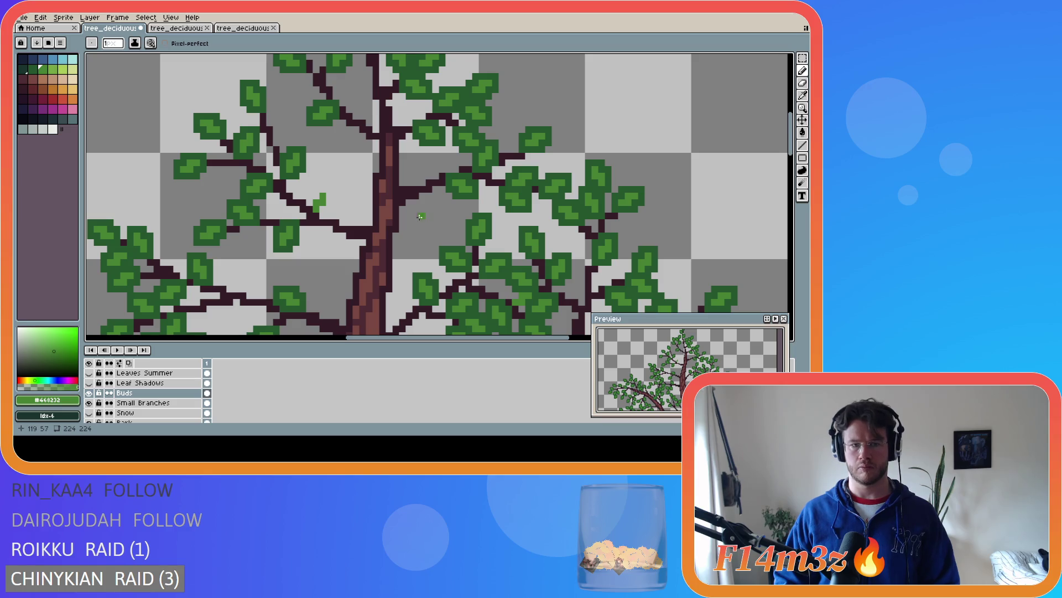
left_click(298, 183, "alt")
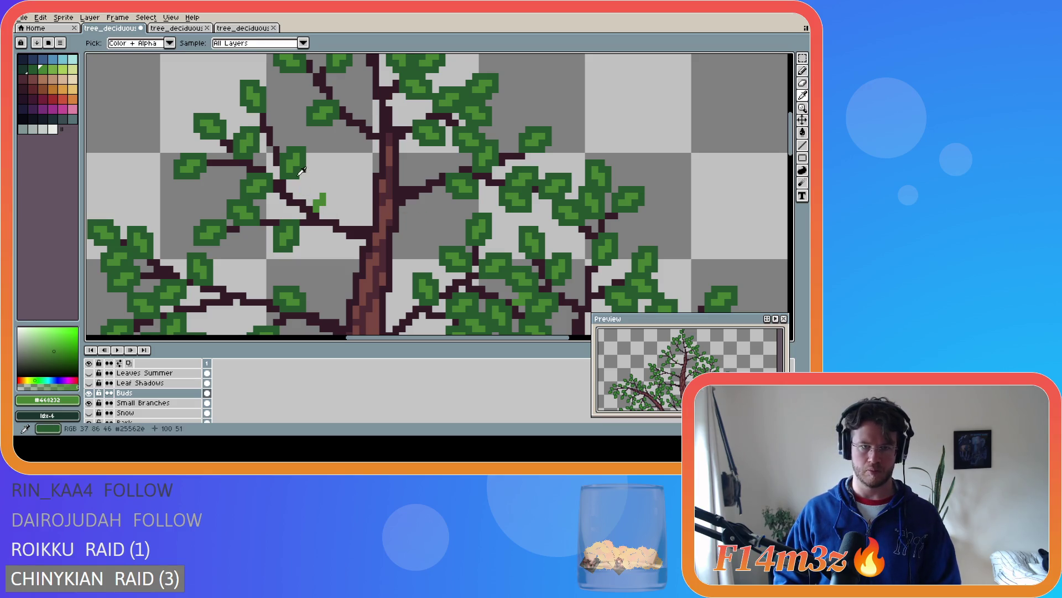
mouse_move(309, 202)
left_mouse_down()
mouse_move(329, 196)
mouse_move(329, 208)
left_mouse_up()
key("ctrl+z")
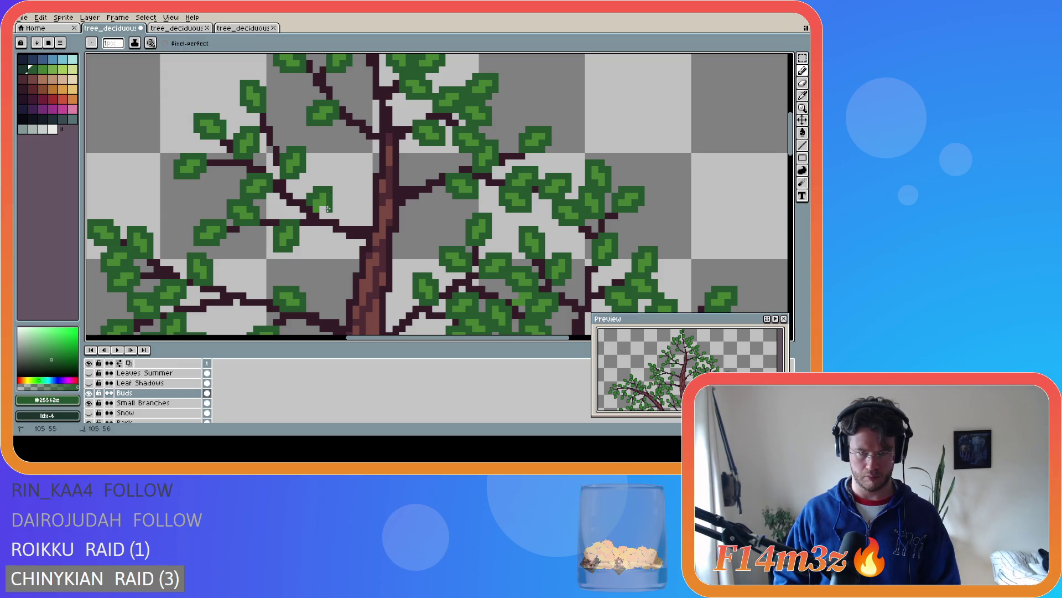
scroll(429, 215, "down", 4)
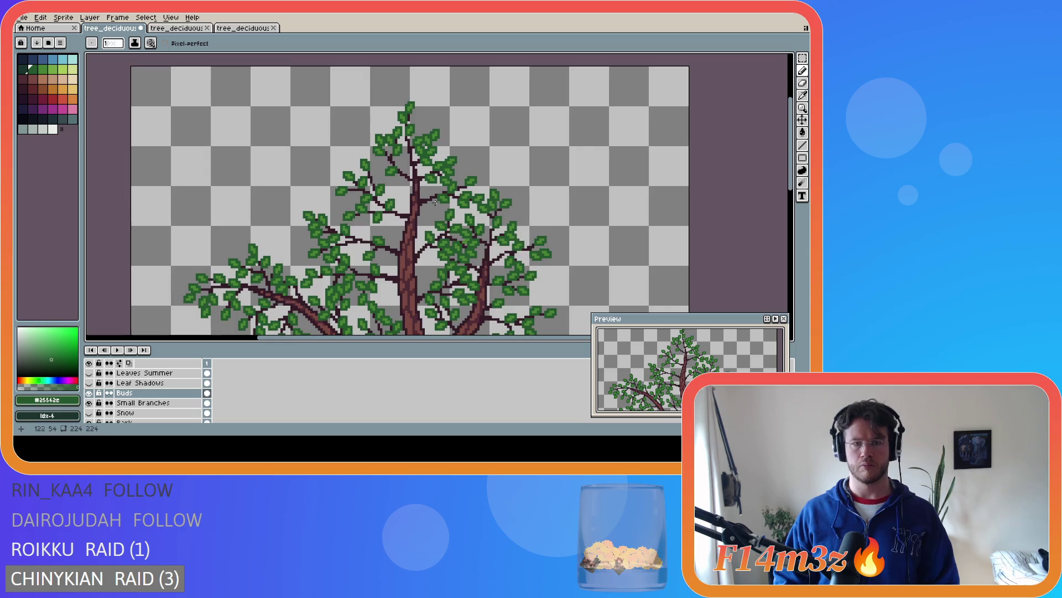
Paint a light-green bud with a dark-green pixel on the upper branch, then save
scroll(429, 215, "up", 2)
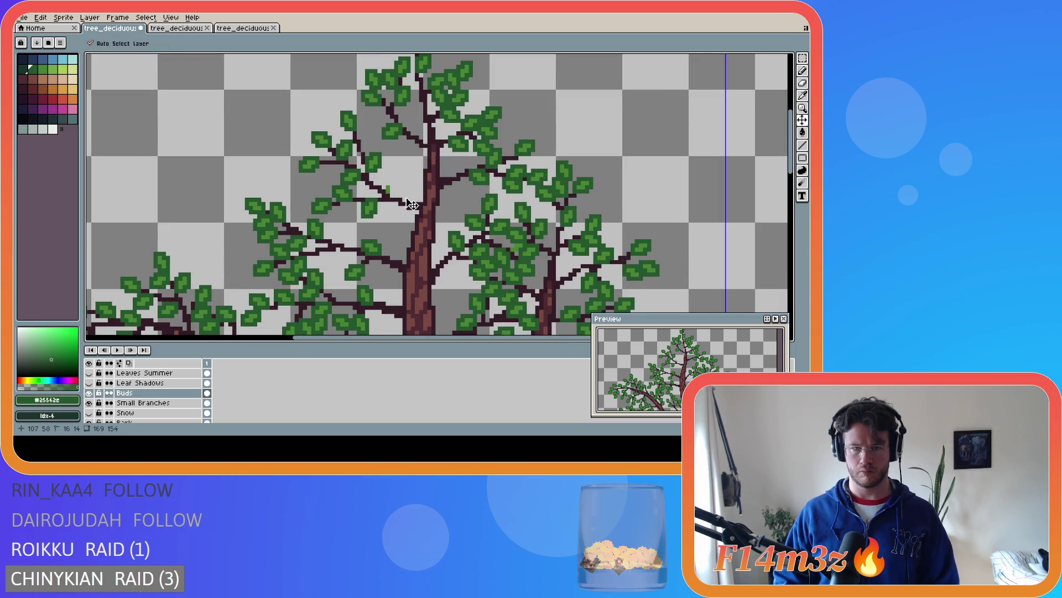
scroll(388, 197, "up", 2)
mouse_move(383, 198)
left_mouse_down()
mouse_move(394, 167)
mouse_move(403, 196)
left_mouse_up()
left_click(360, 143, "alt")
left_click(373, 187)
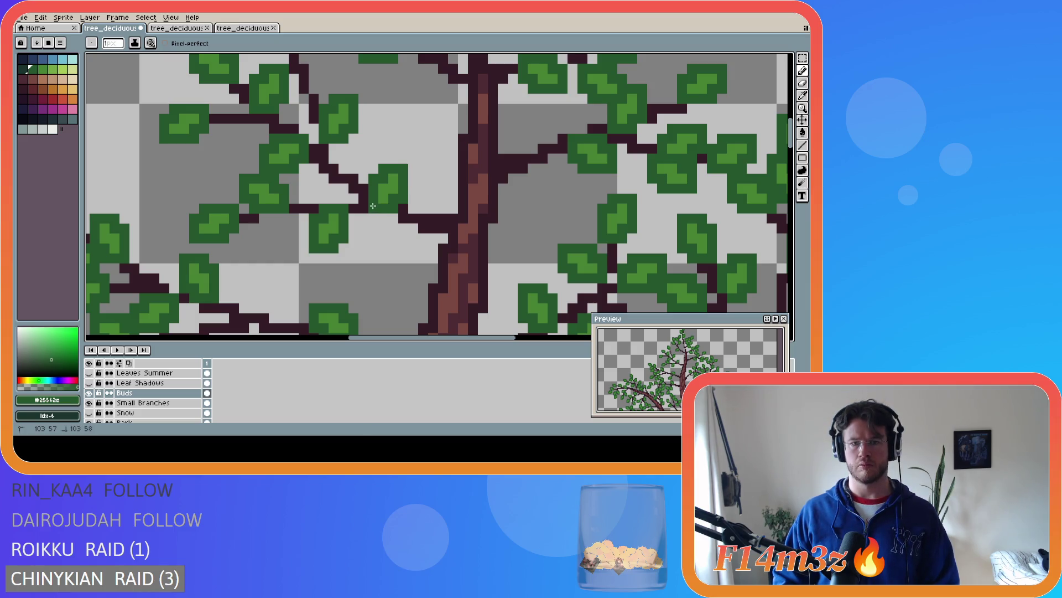
scroll(432, 198, "down", 4)
key("ctrl+s")
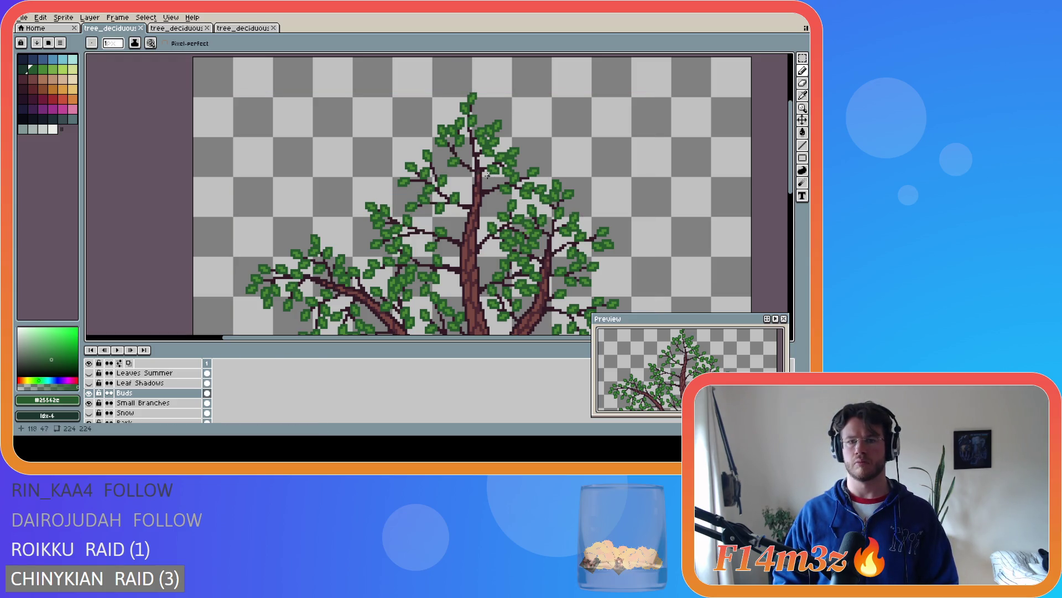
Sketch another bud beside the upper trunk in light green and shade it dark green
scroll(490, 178, "up", 3)
left_click(454, 167, "alt")
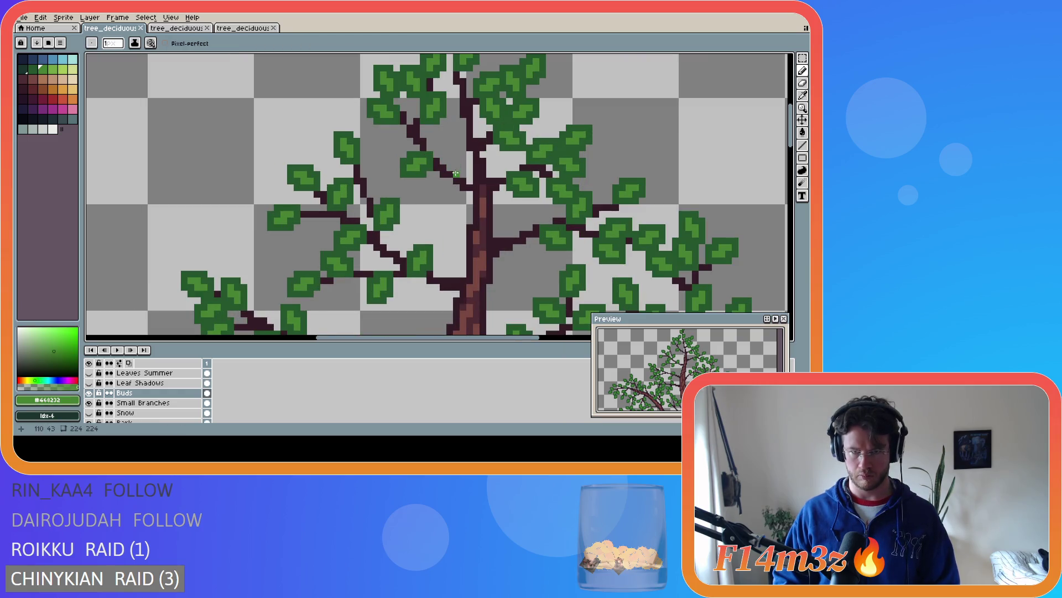
left_click(455, 166)
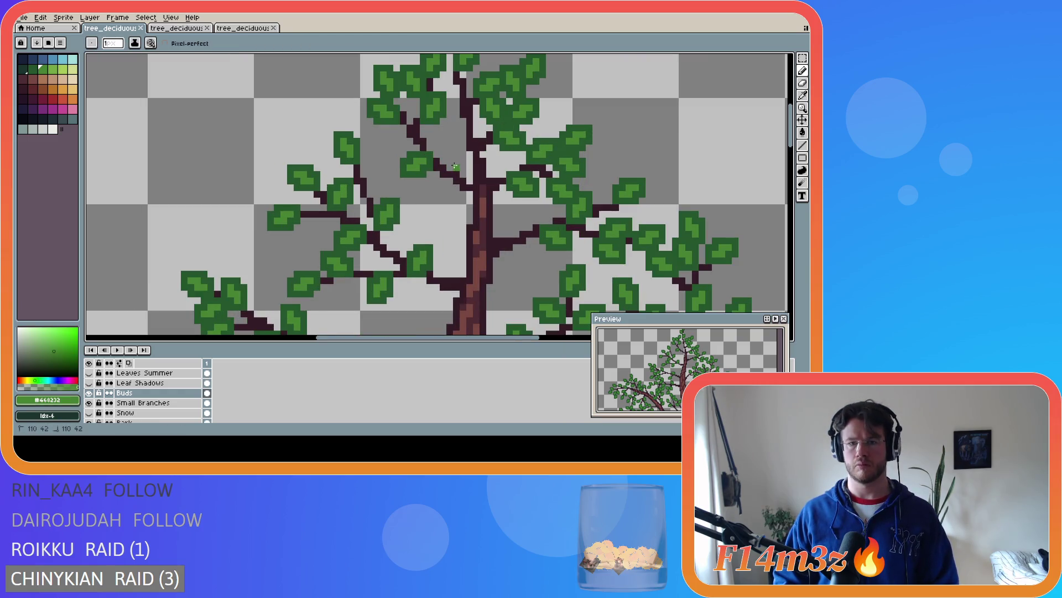
left_click(452, 160)
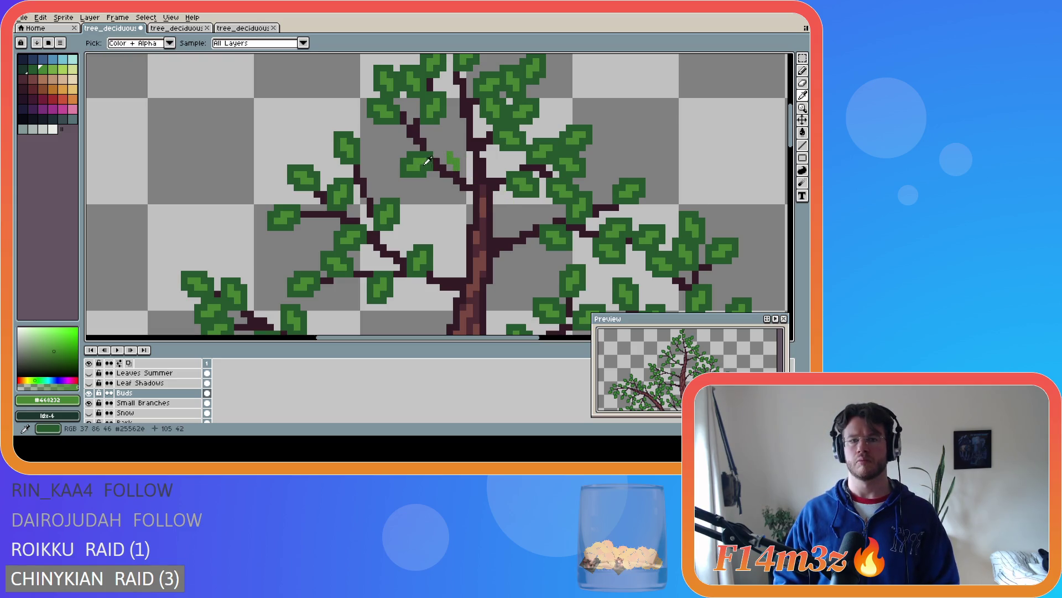
left_click(431, 161, "alt")
left_click_drag(450, 167, 454, 147)
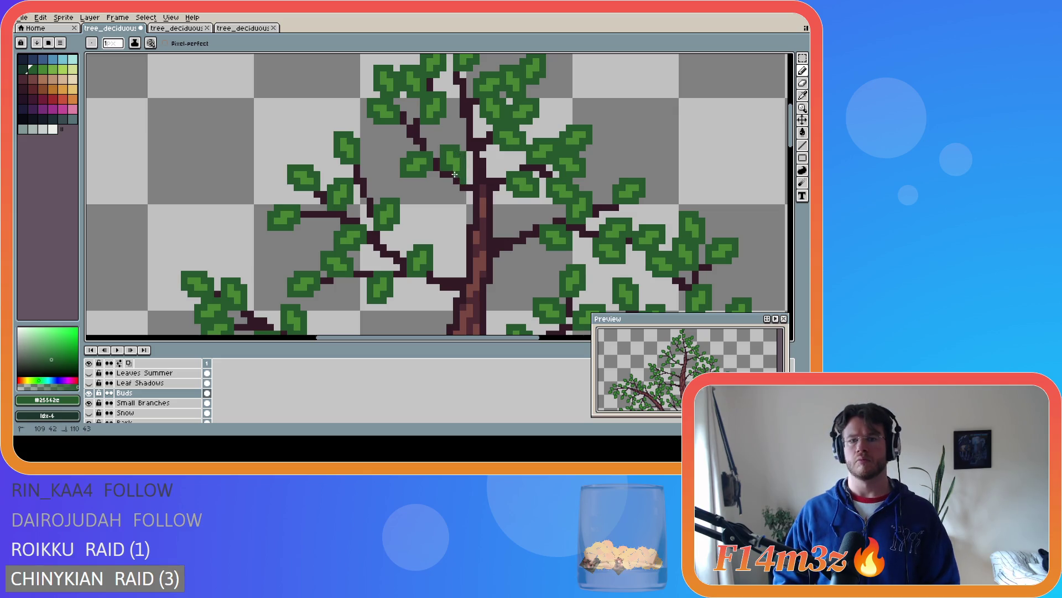
scroll(450, 173, "down", 5)
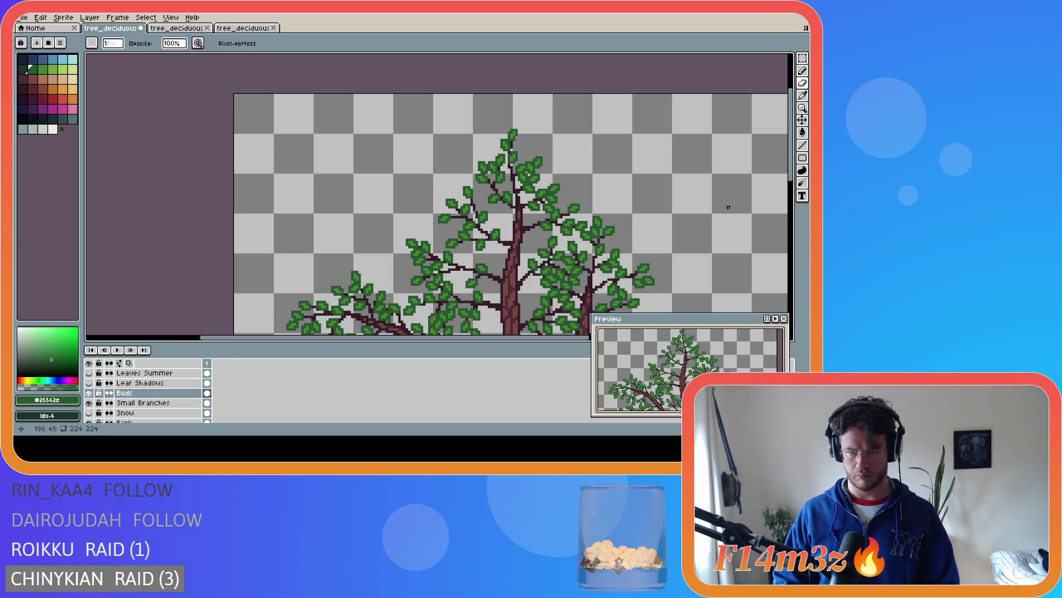
Save the latest buds, then pan and zoom to view the full tree sprite
key("ctrl+s")
scroll(676, 244, "down", 3)
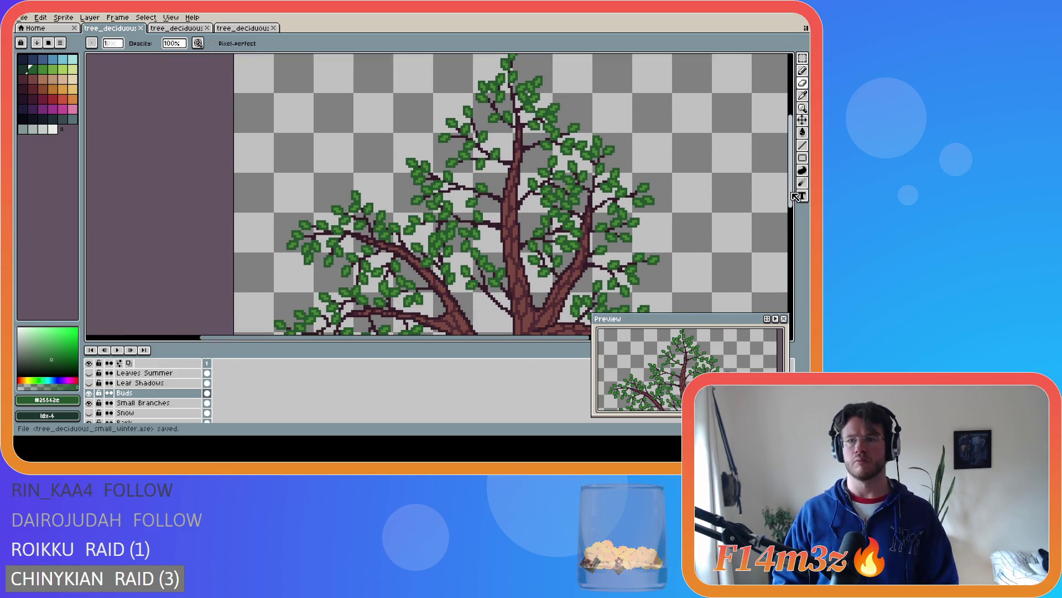
left_click_drag(529, 338, 621, 337)
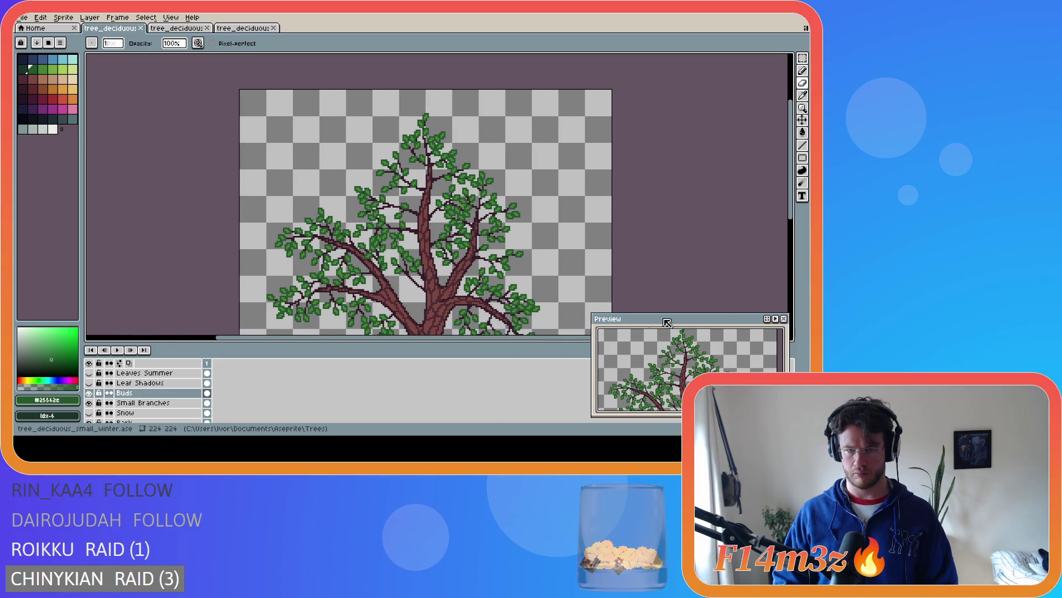
left_click_drag(790, 213, 790, 230)
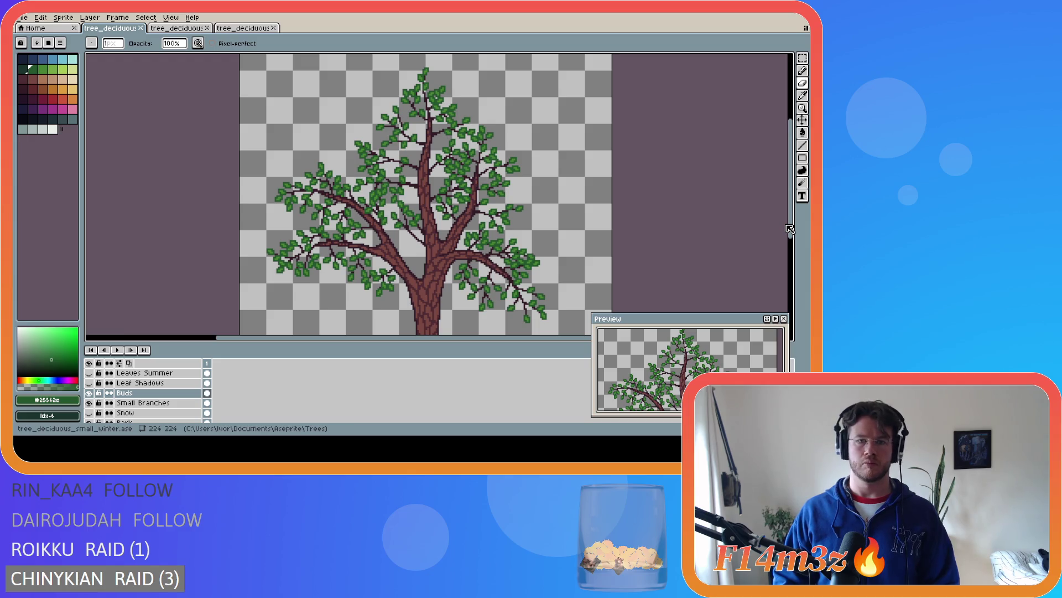
scroll(455, 142, "up", 1)
scroll(455, 141, "down", 3)
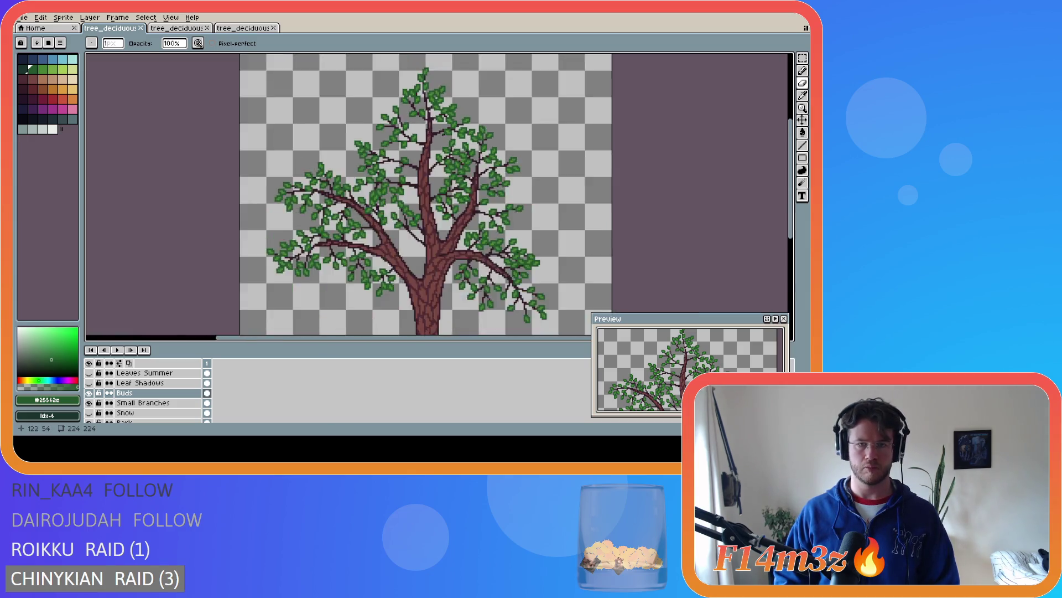
scroll(455, 141, "up", 2)
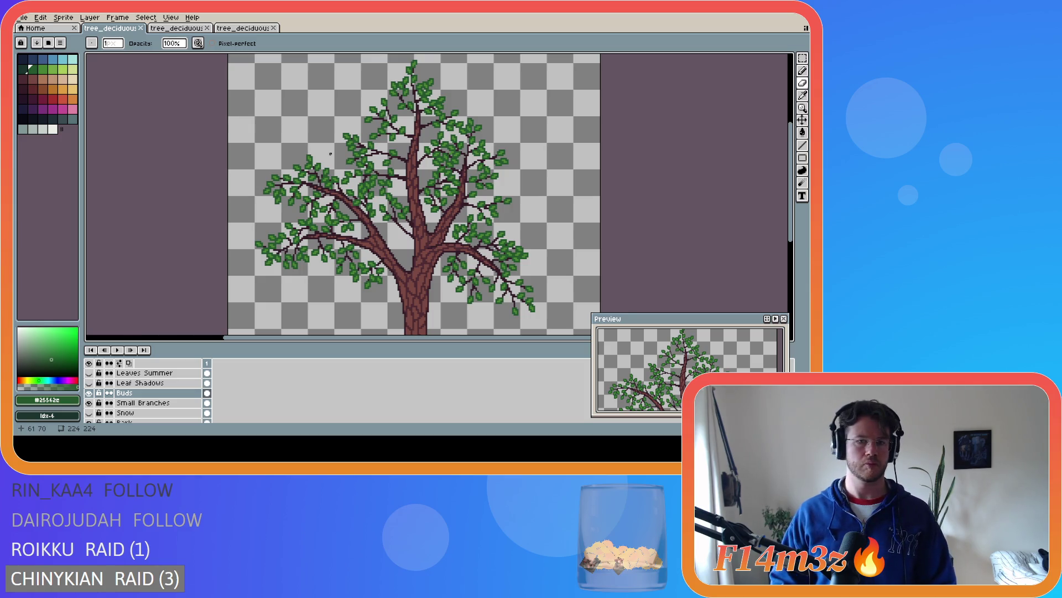
Pick the lighter leaf green and place a bud pixel on the branch, redoing a first attempt
scroll(330, 154, "up", 3)
scroll(444, 151, "up", 1)
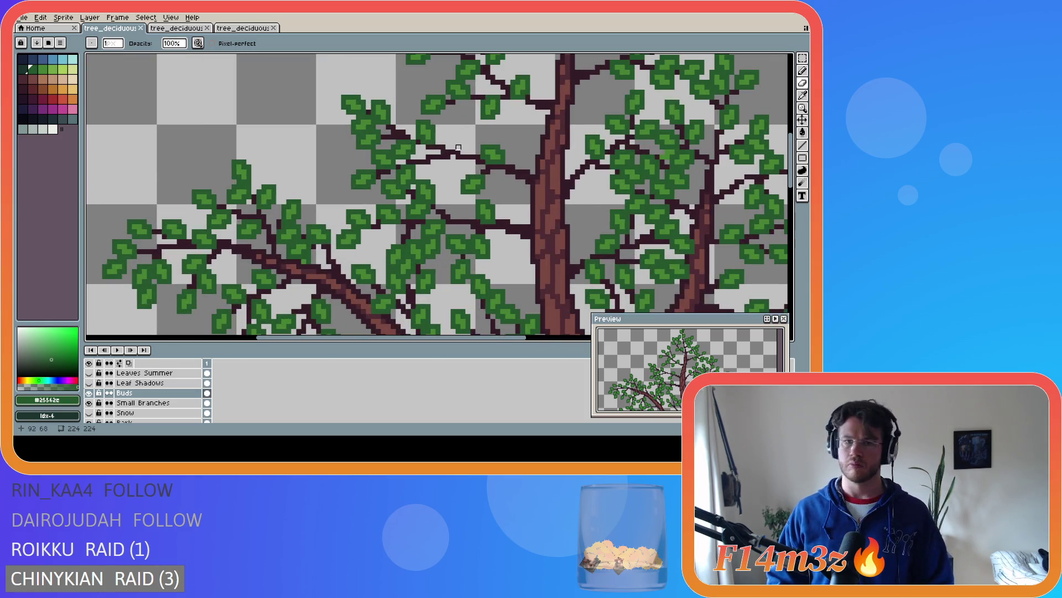
left_click(433, 133, "alt")
left_click(432, 136, "alt")
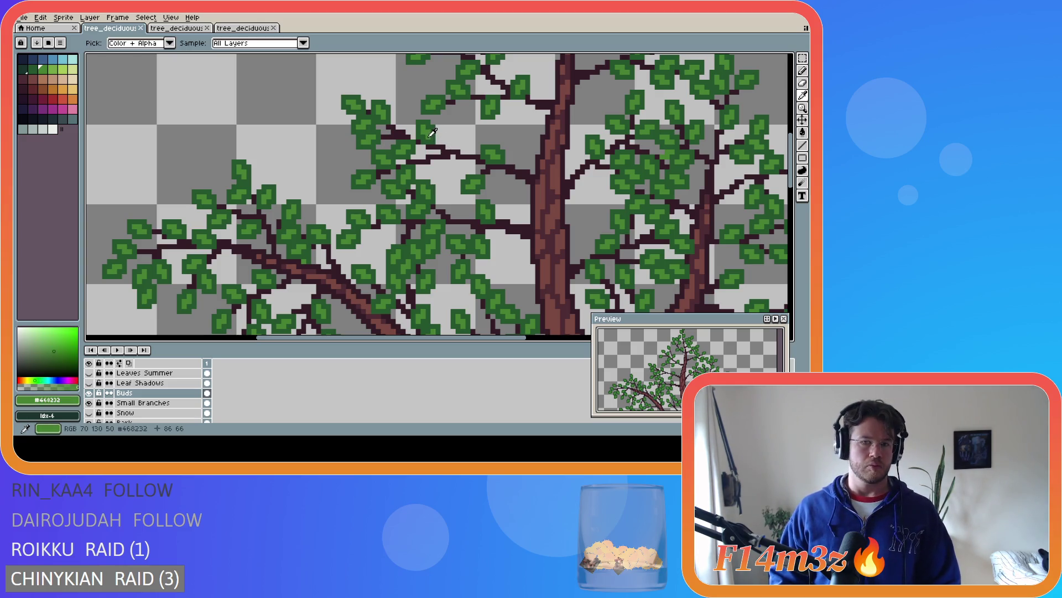
left_click(462, 151)
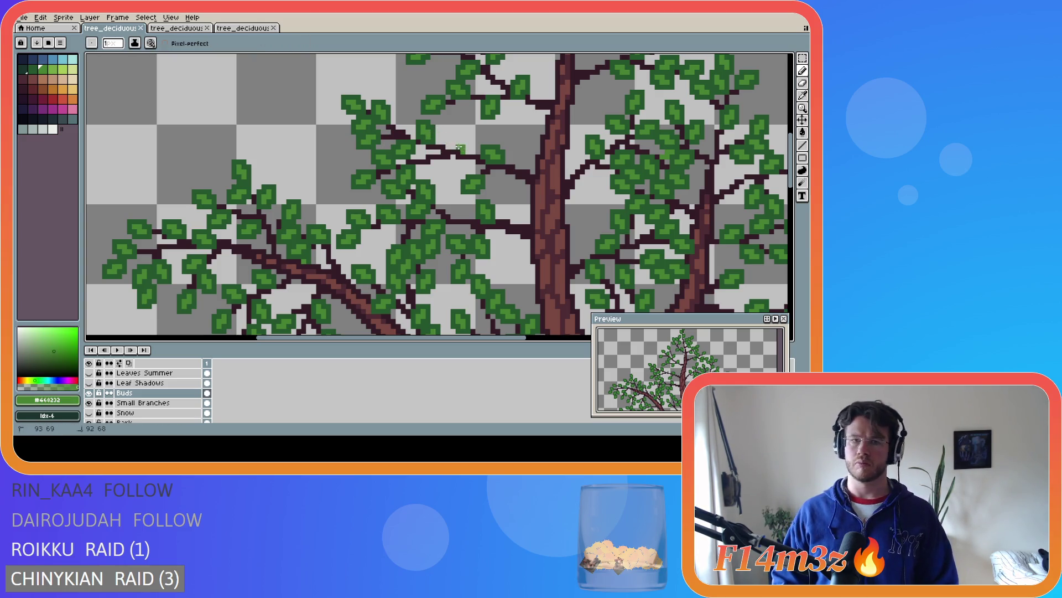
key("ctrl+z")
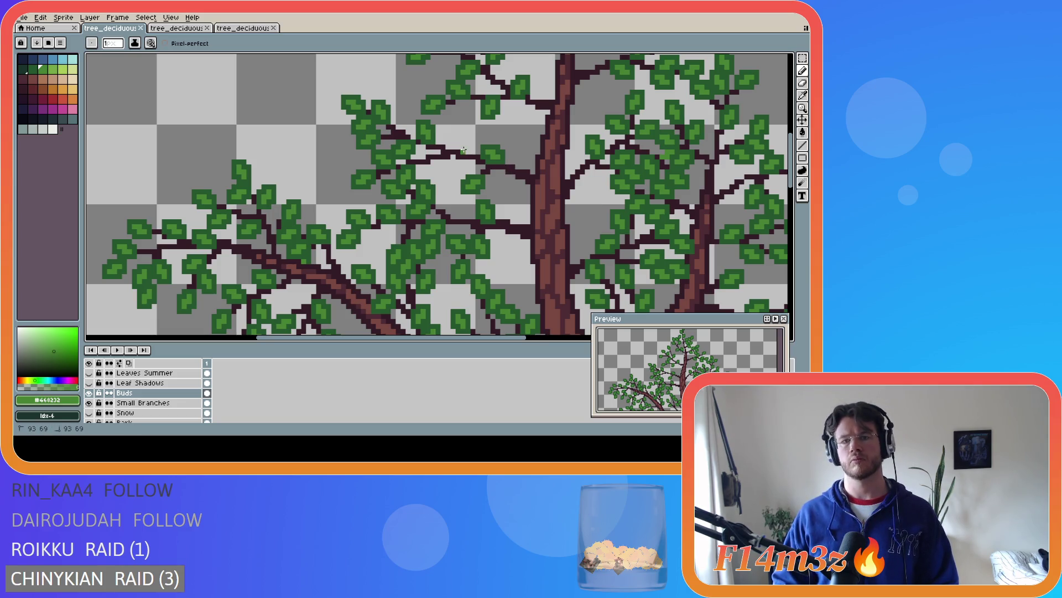
left_click(466, 152)
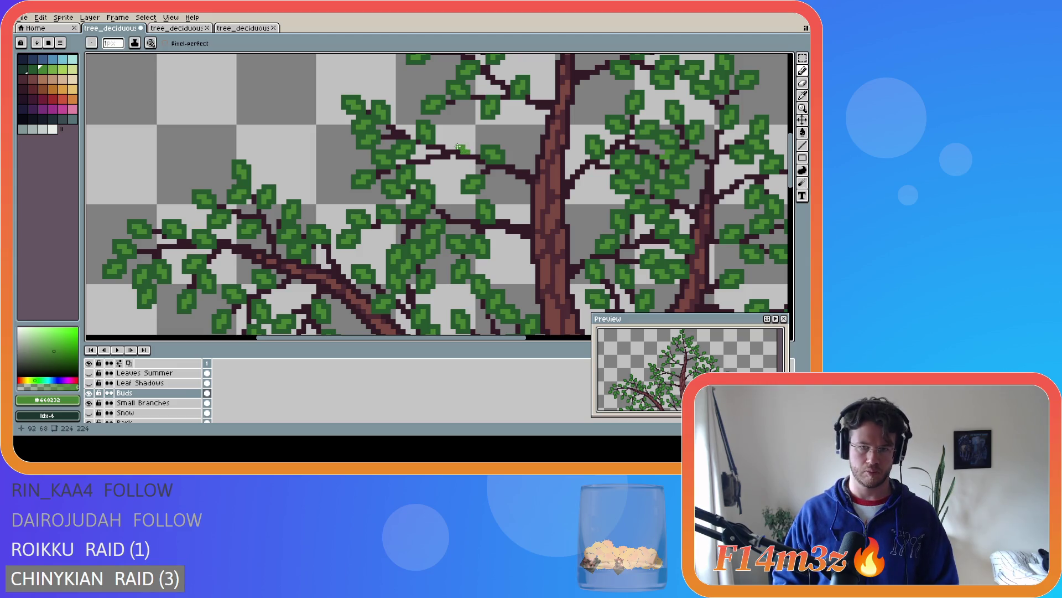
Repaint the bud pixels in the darker green #25562e with the Pencil
left_click(469, 154, "alt")
left_click(469, 148)
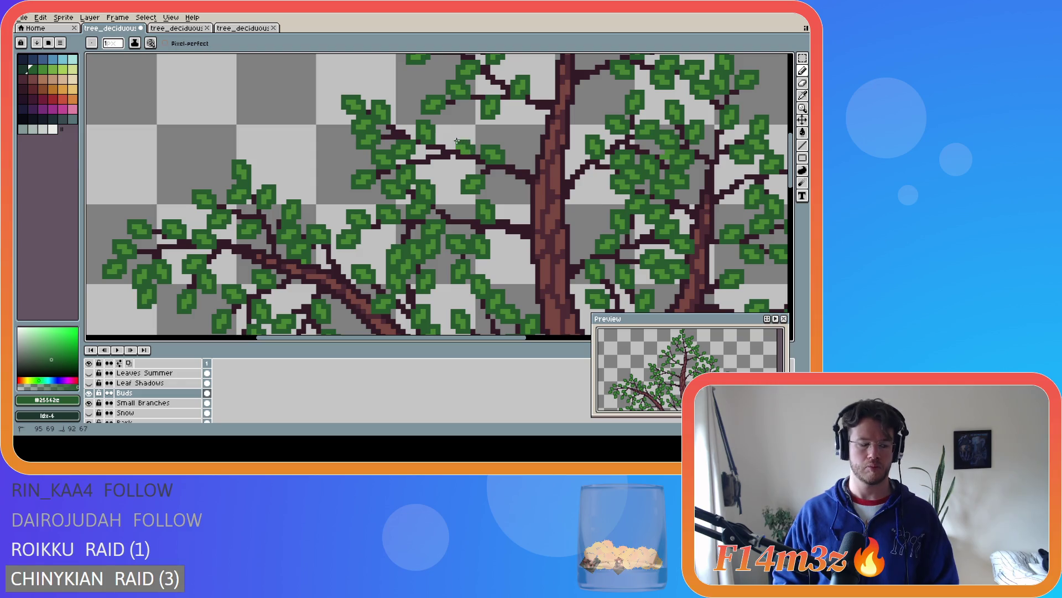
left_click_drag(451, 141, 451, 150)
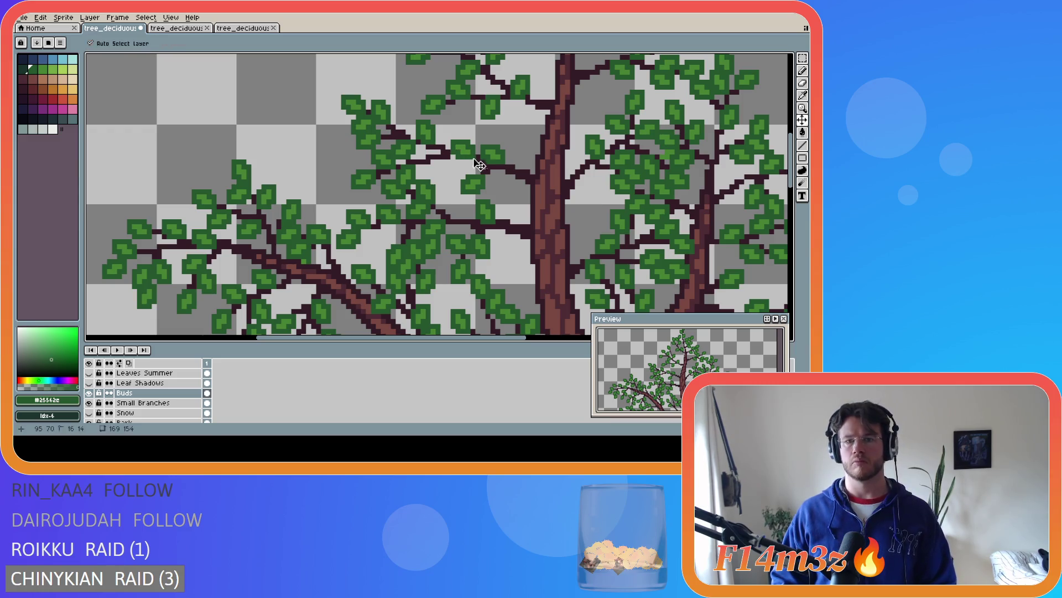
Save tree_deciduous_small_winter.ase
key("ctrl+s")
scroll(559, 222, "down", 5)
scroll(559, 221, "up", 5)
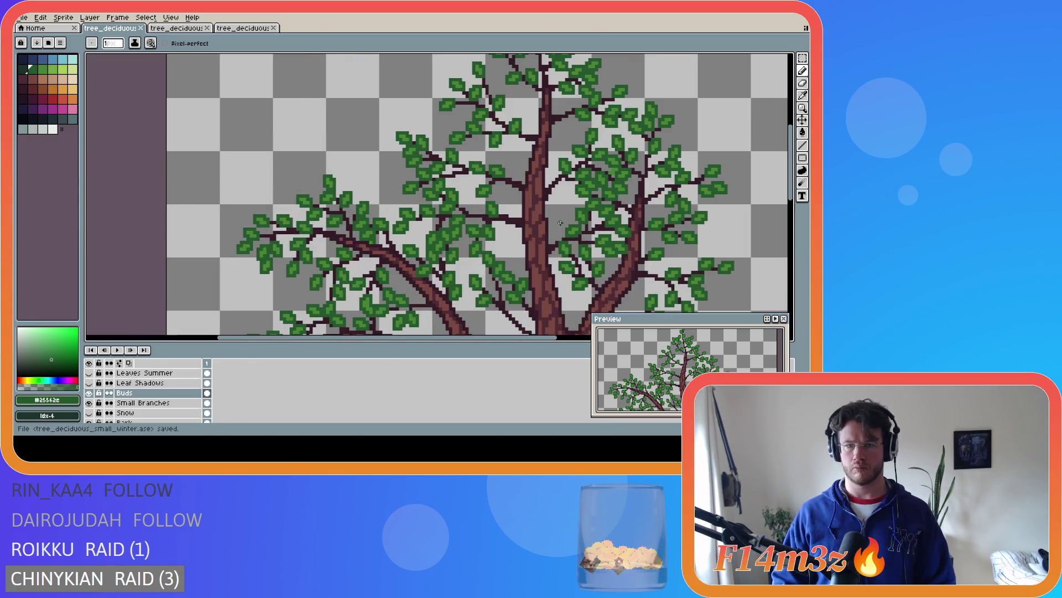
scroll(484, 174, "down", 2)
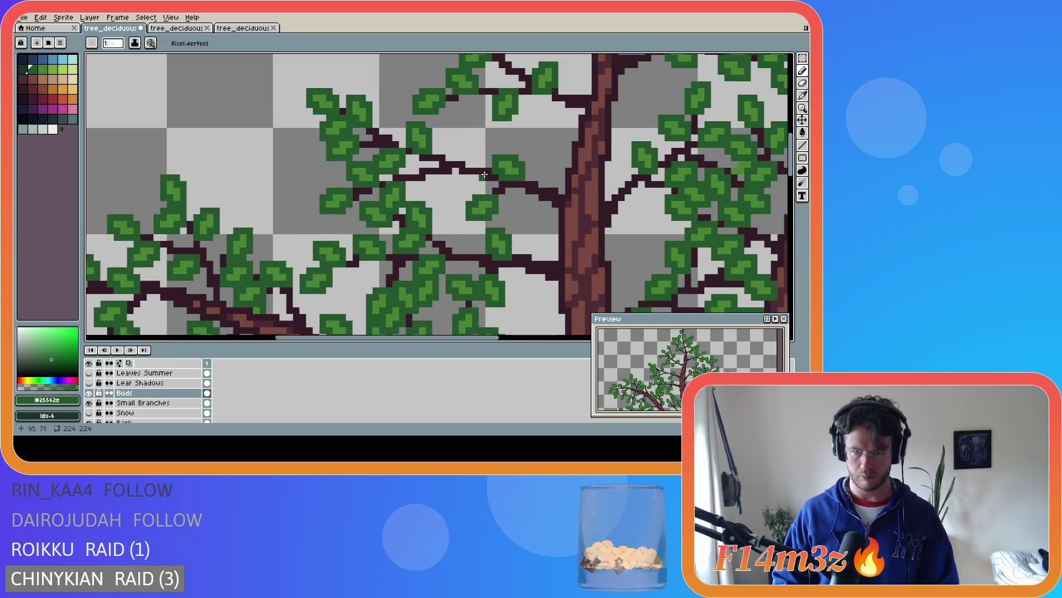
scroll(559, 182, "down", 1)
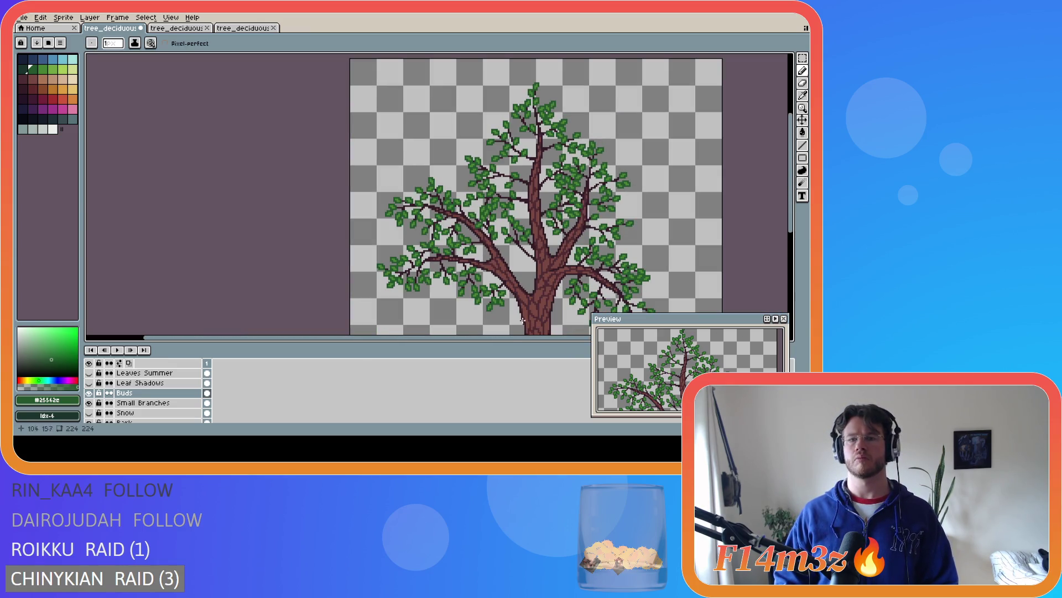
Save tree_deciduous_small_winter.ase with the bud edits and zoom back into the branches
left_click_drag(520, 338, 591, 339)
key("ctrl+s")
scroll(674, 245, "down", 2)
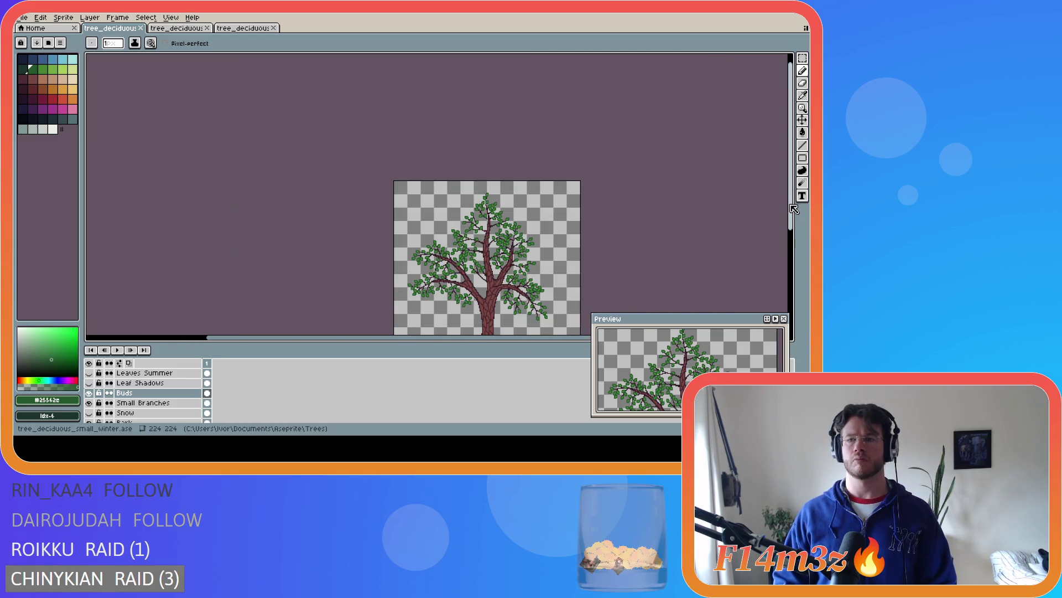
left_click_drag(494, 340, 547, 340)
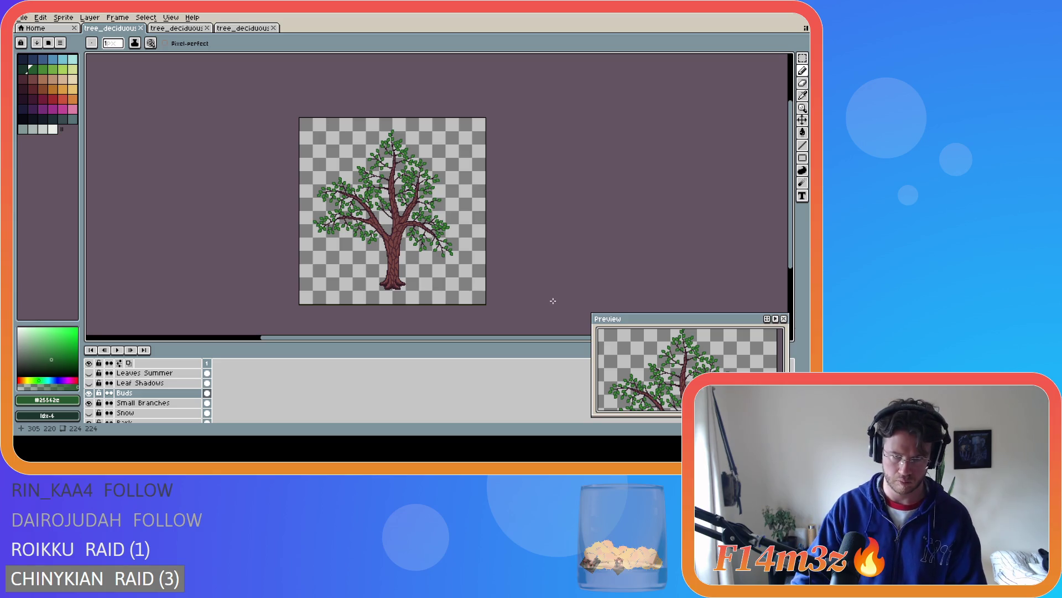
scroll(380, 210, "up", 3)
scroll(388, 214, "up", 3)
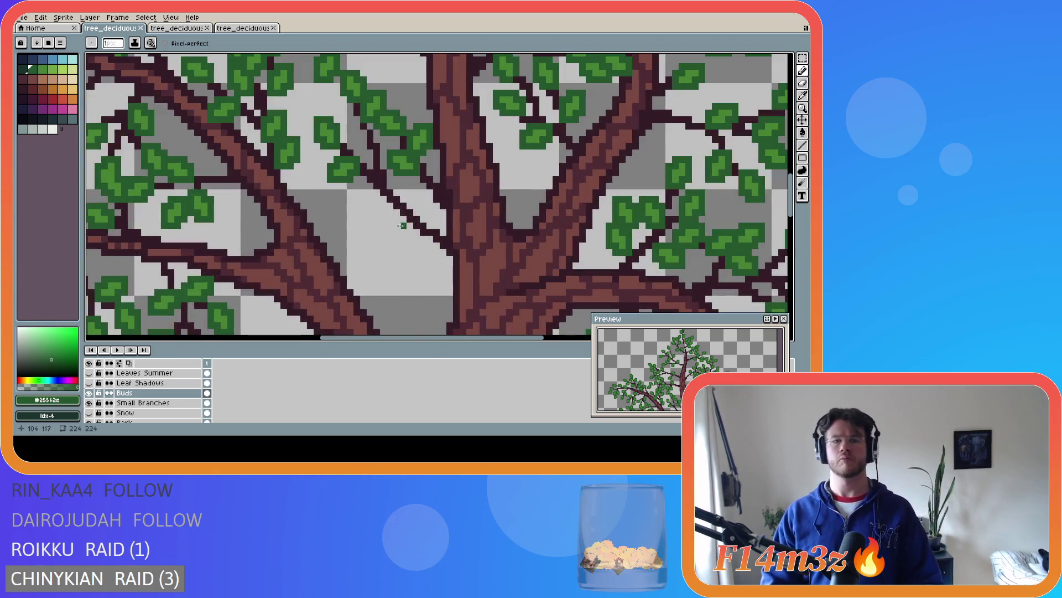
Add two green bud pixels and draw a new dark-green leaf on the twig left of the trunk
left_click(393, 213)
left_click(387, 218)
left_click(352, 176, "alt")
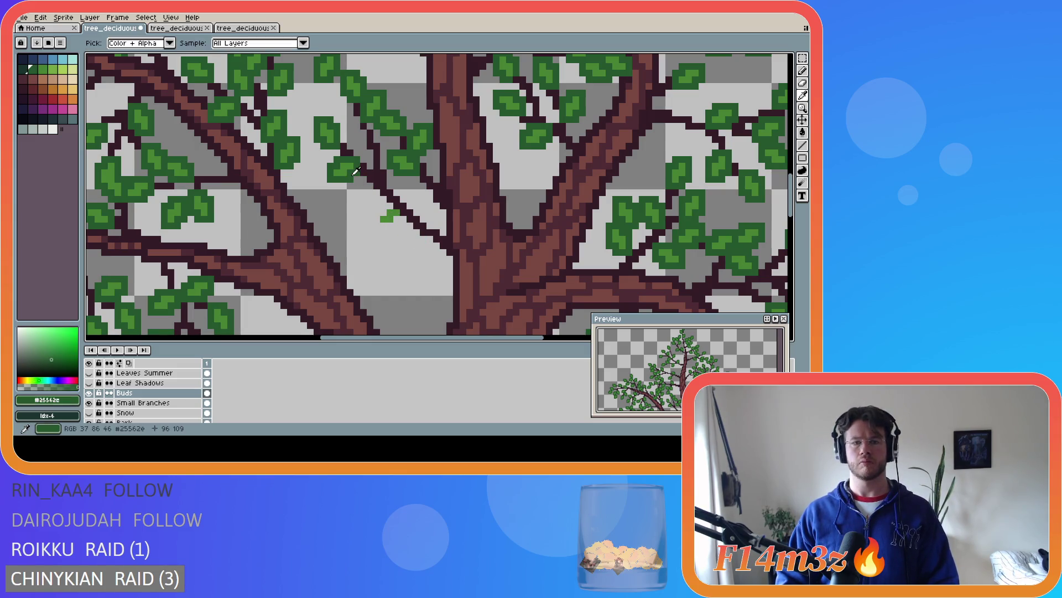
mouse_move(382, 212)
left_mouse_down()
mouse_move(378, 224)
mouse_move(404, 217)
left_mouse_up()
scroll(396, 207, "down", 5)
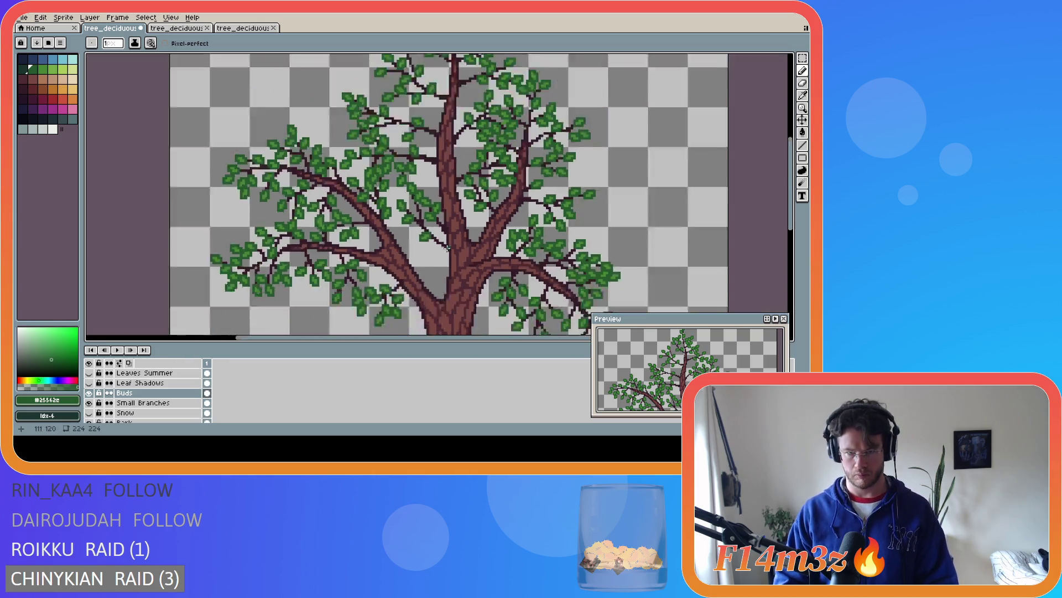
scroll(501, 265, "up", 5)
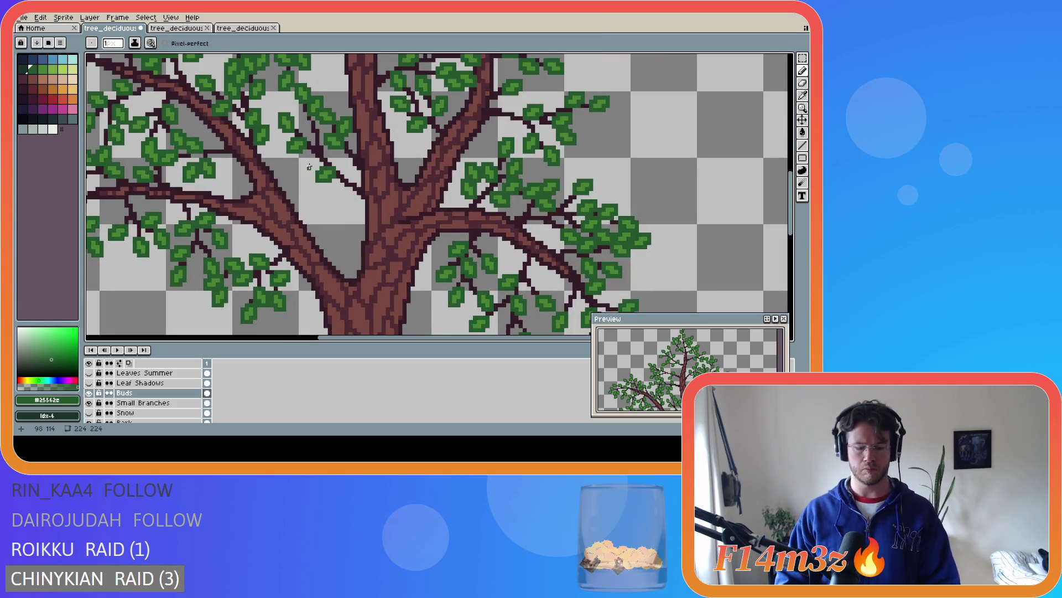
Select the new leaf with the Rectangular Marquee, nudge it into place and commit
key("m")
left_click_drag(305, 163, 351, 192)
left_click(336, 188)
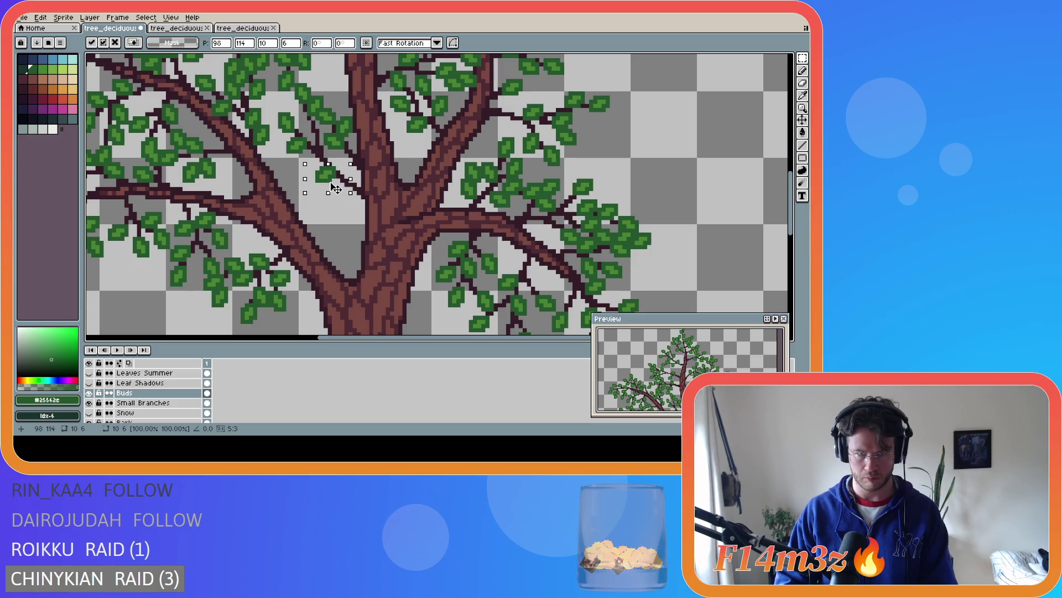
key("Return")
scroll(335, 188, "down", 4)
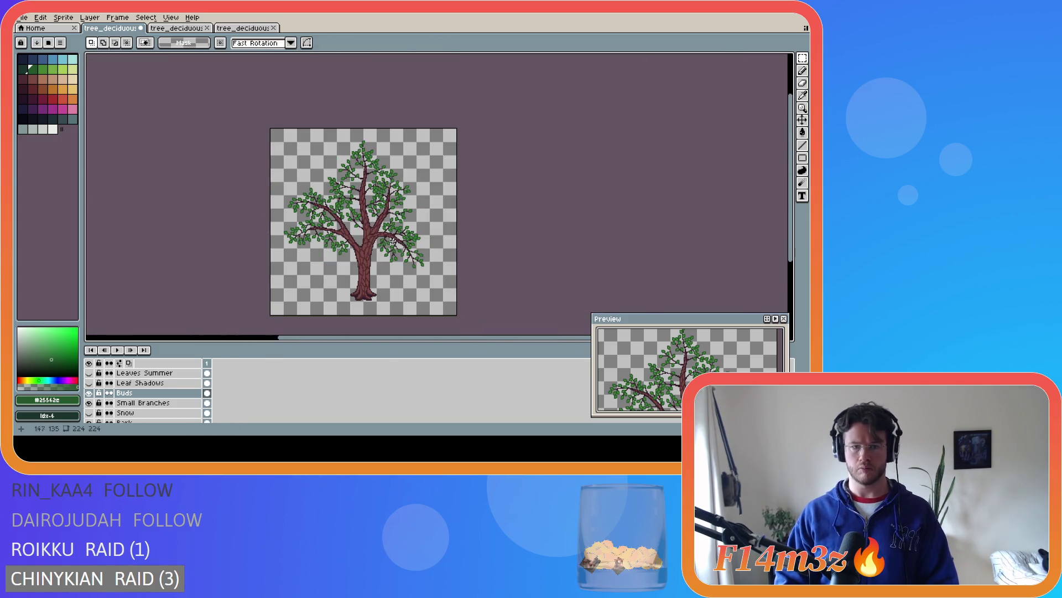
Undo the leaf move, clear the selection and save the winter tree file
scroll(366, 282, "up", 1)
key("ctrl+z")
key("ctrl+d")
scroll(515, 271, "down", 1)
key("ctrl+s")
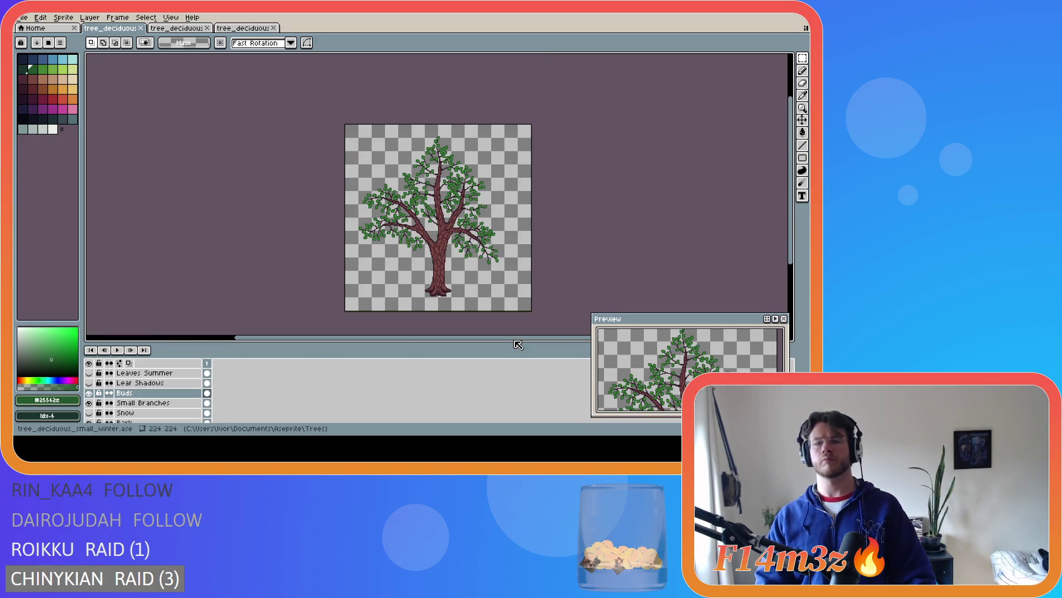
Undo the last pencil stroke, redo one step back, and save the file again
left_click_drag(517, 345, 546, 342)
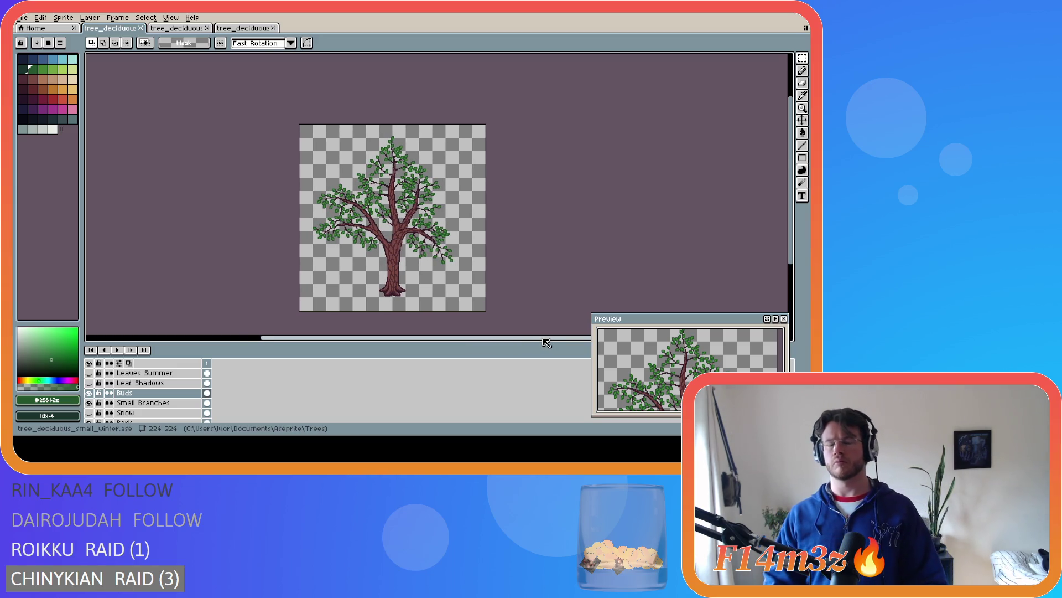
key("ctrl+z")
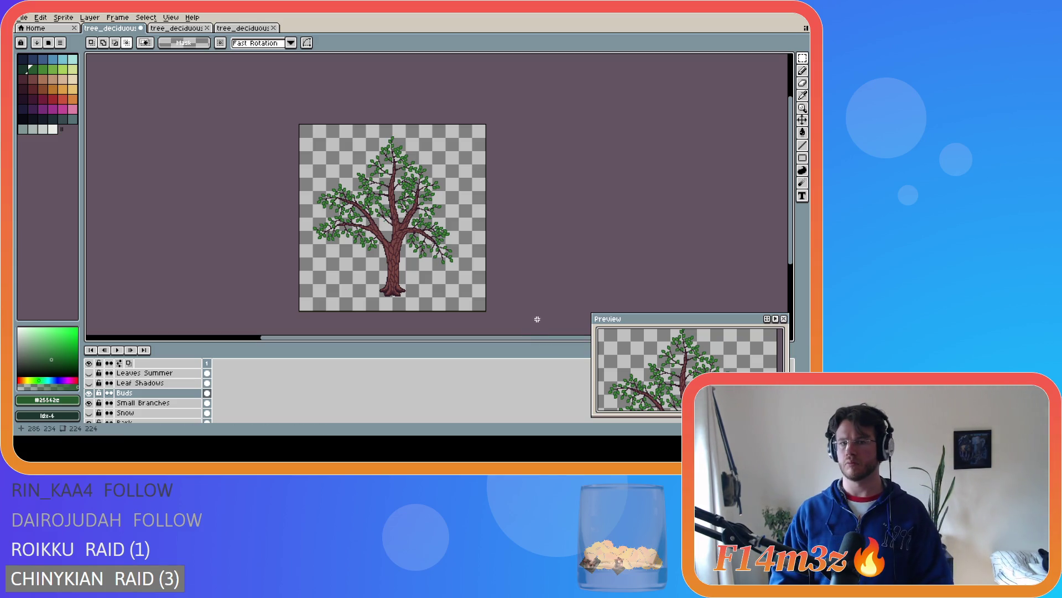
key("ctrl+z")
key("ctrl+y")
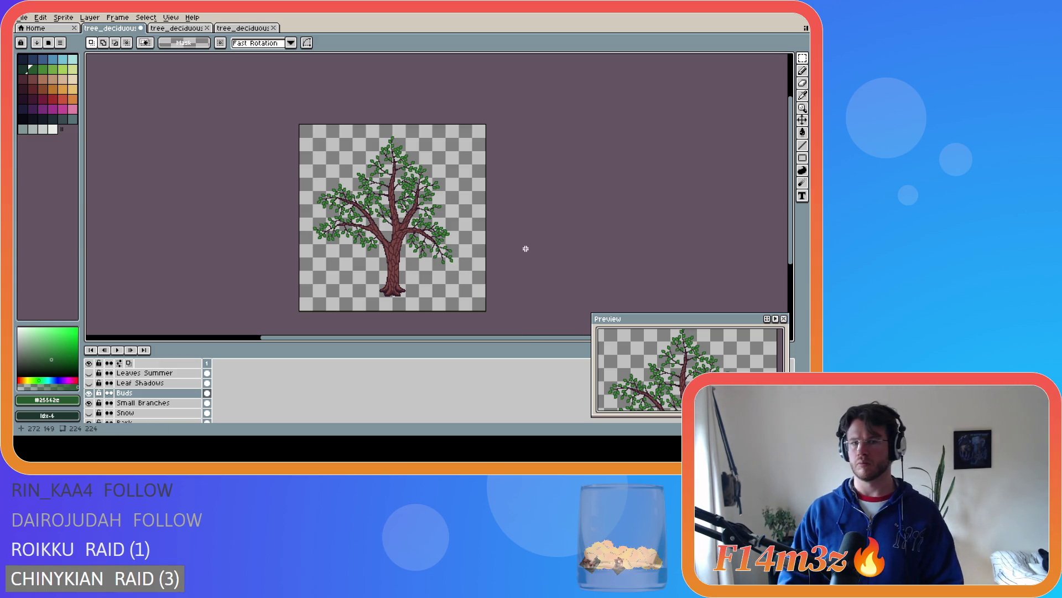
key("ctrl+s")
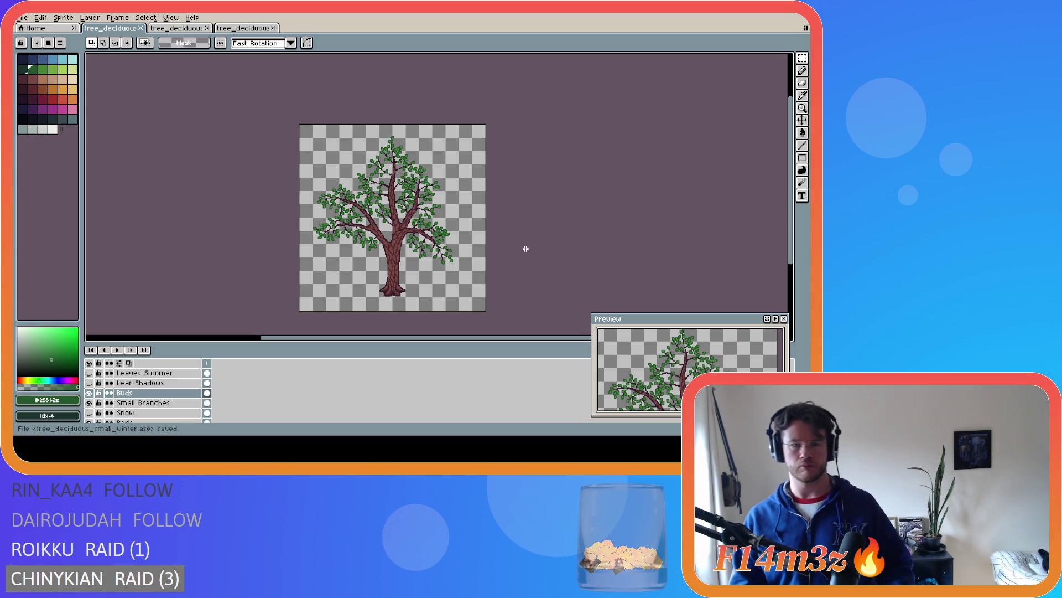
Save, then undo the last rectangular selection and save tree_deciduous_small_winter.ase again
key("ctrl+s")
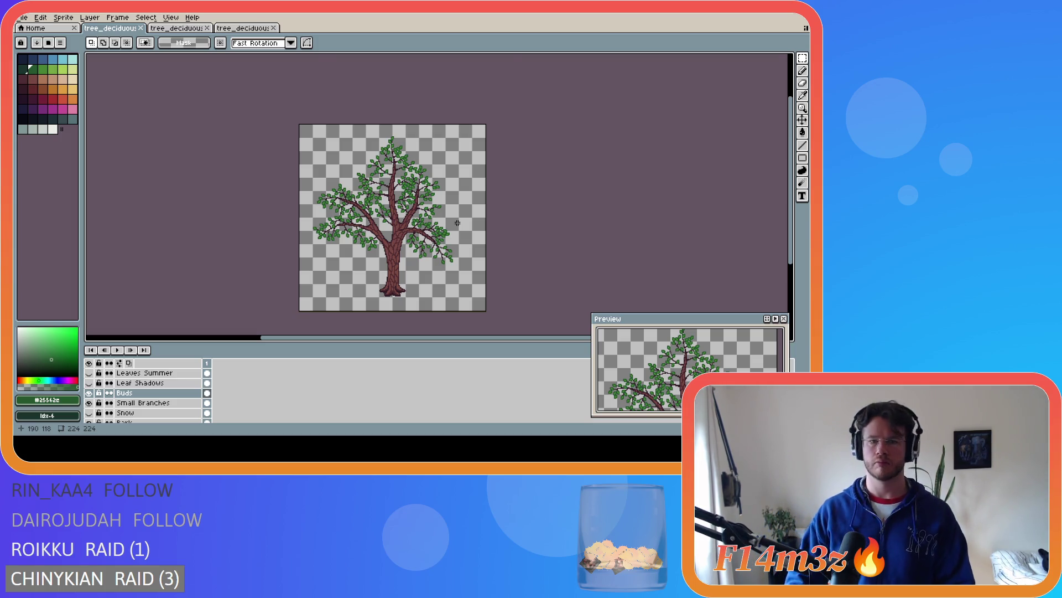
scroll(457, 222, "up", 3)
scroll(457, 223, "down", 3)
key("ctrl+z")
key("ctrl+z")
key("ctrl+z")
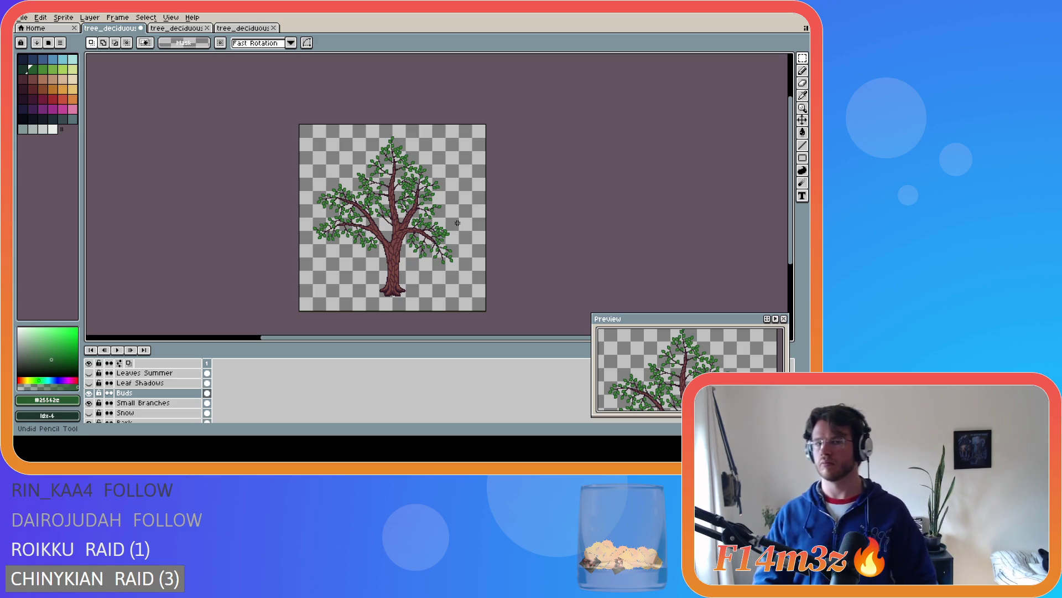
key("ctrl+s")
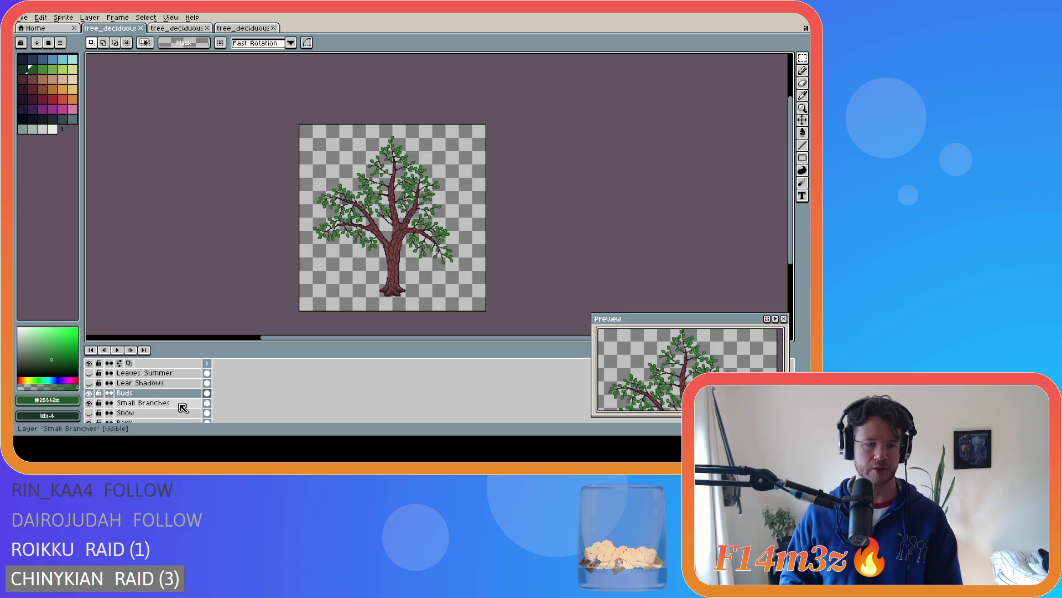
Hide the Buds layer to leave bare branches, backing out of an accidental sprite sheet export
left_click(89, 393)
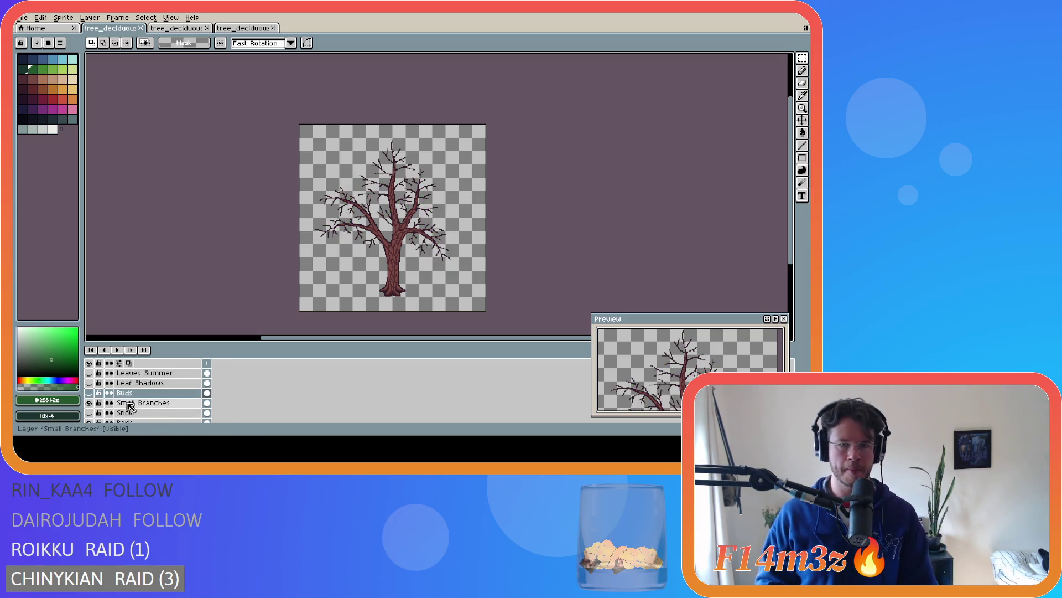
scroll(191, 405, "down", 3)
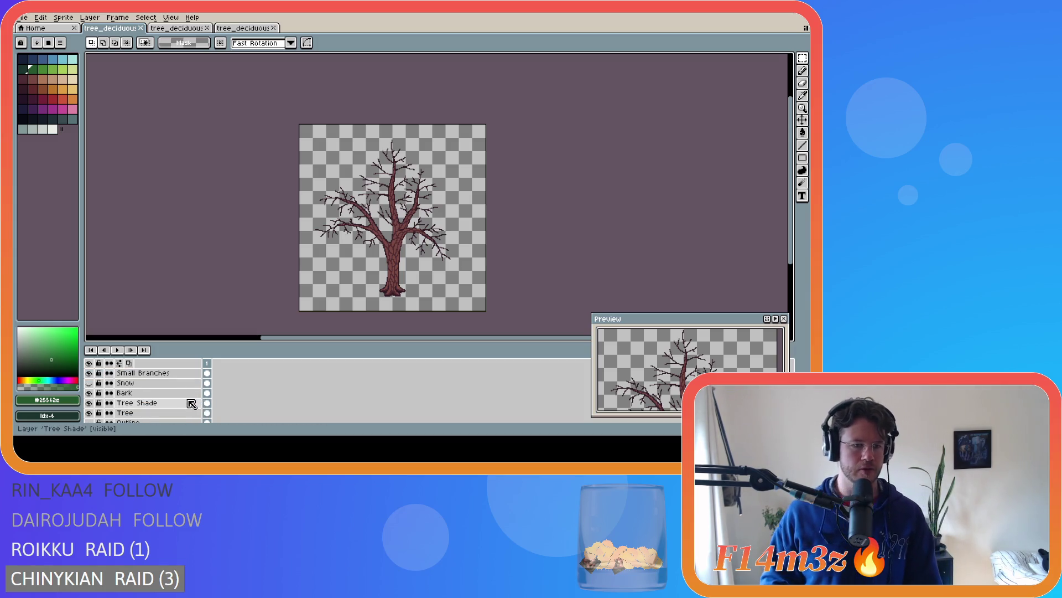
left_click(22, 17)
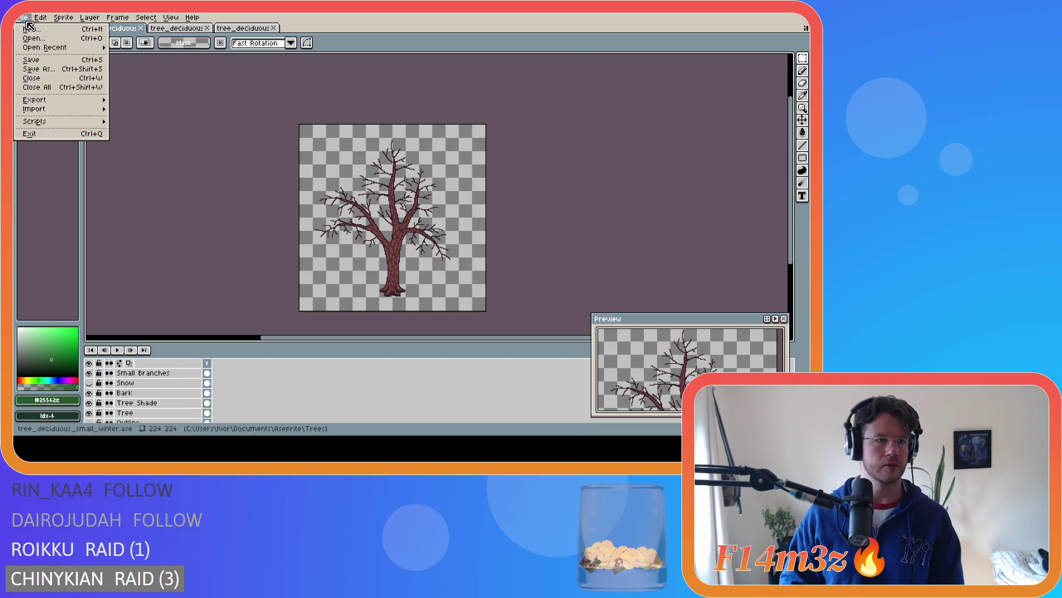
mouse_move(82, 99)
left_click(141, 107)
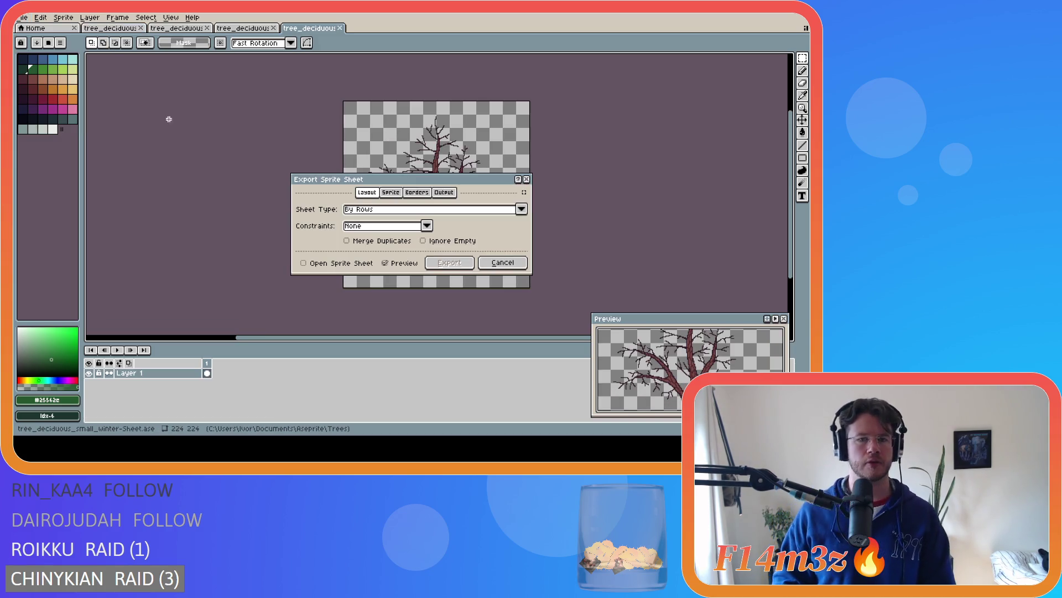
left_click(487, 257)
Export the bare winter tree as tree_deciduous_small_winter.png
left_click(23, 18)
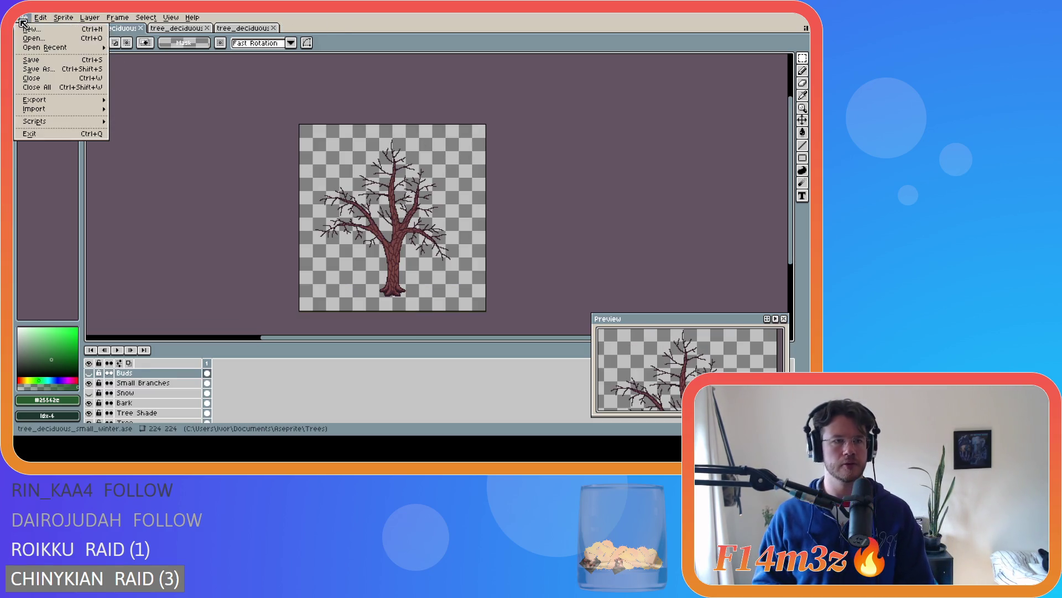
mouse_move(81, 99)
left_click(146, 101)
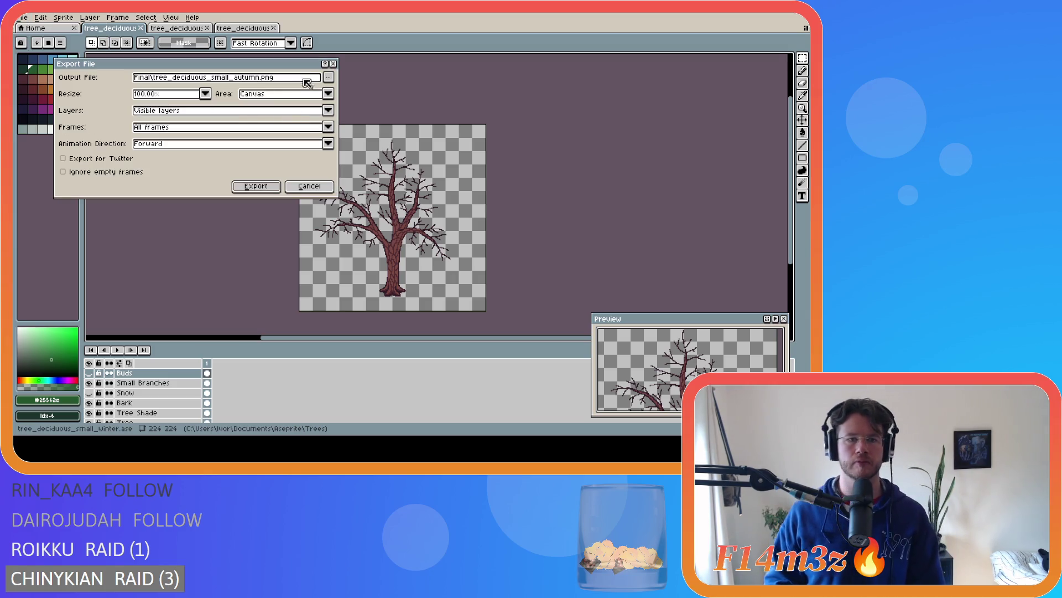
left_click(327, 78)
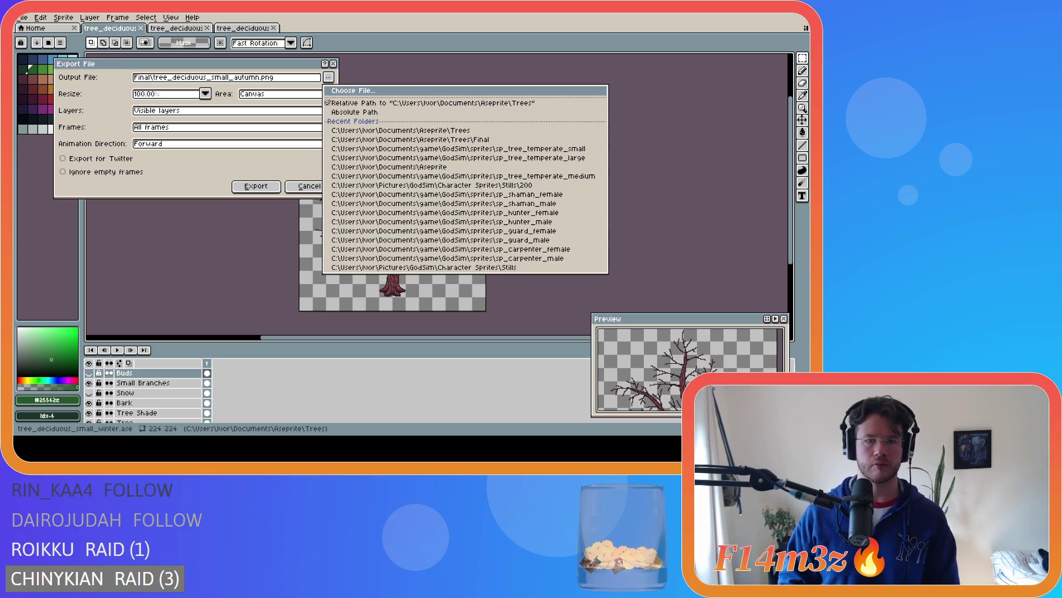
key("Escape")
left_click(271, 184)
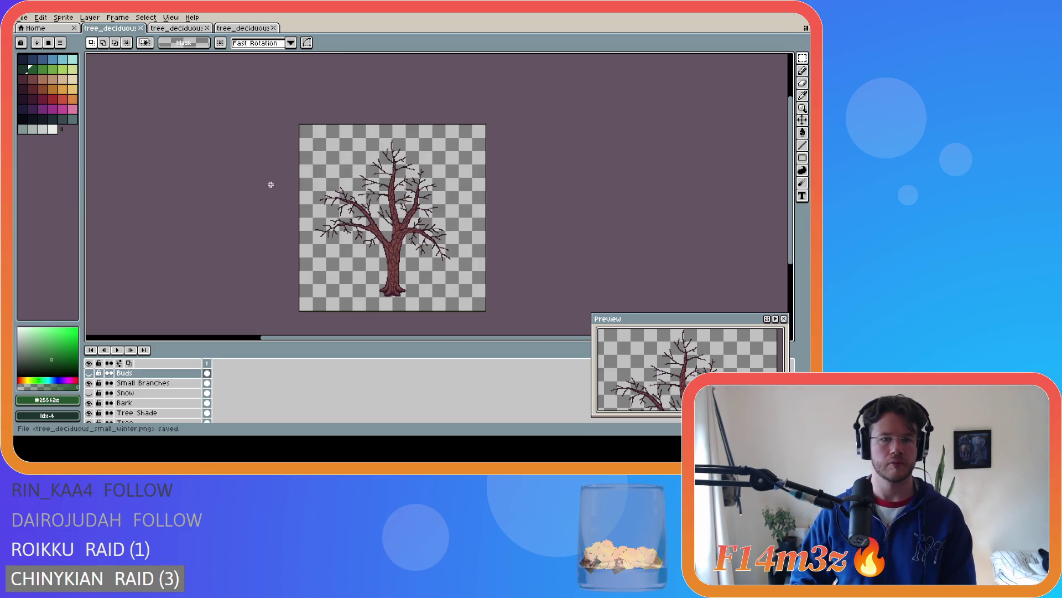
Show the Snow layer, export tree_deciduous_small_winter_snow.png, then hide the snow again
left_click(89, 392)
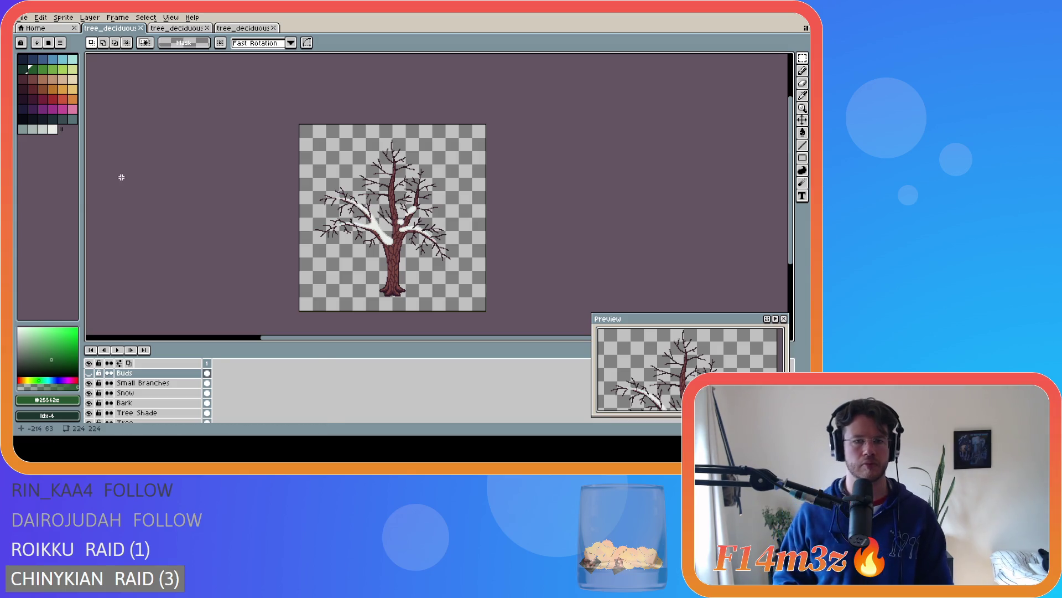
left_click(22, 17)
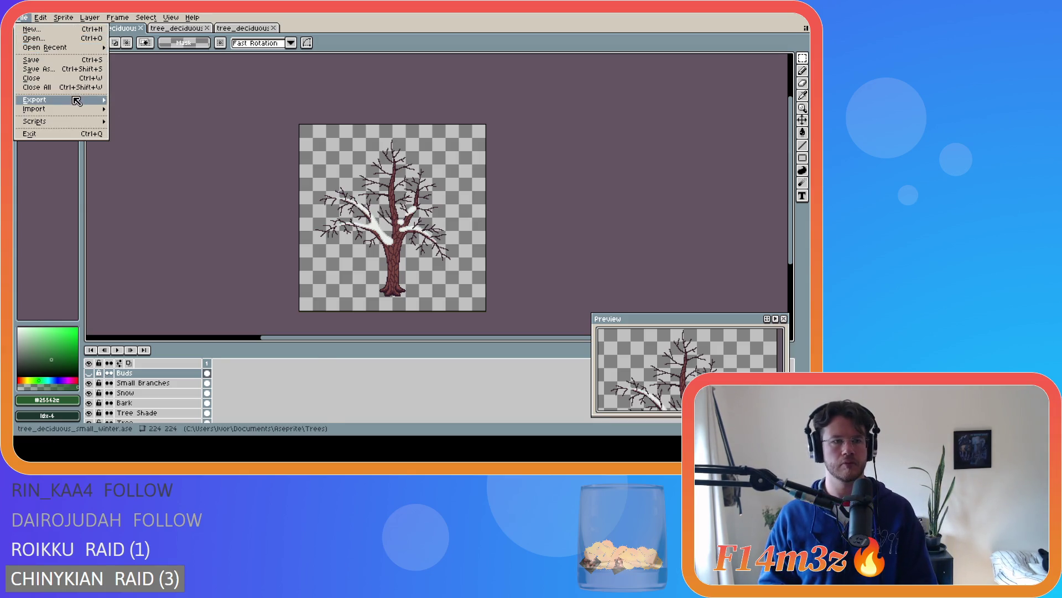
mouse_move(77, 101)
left_click(133, 102)
left_click(332, 79)
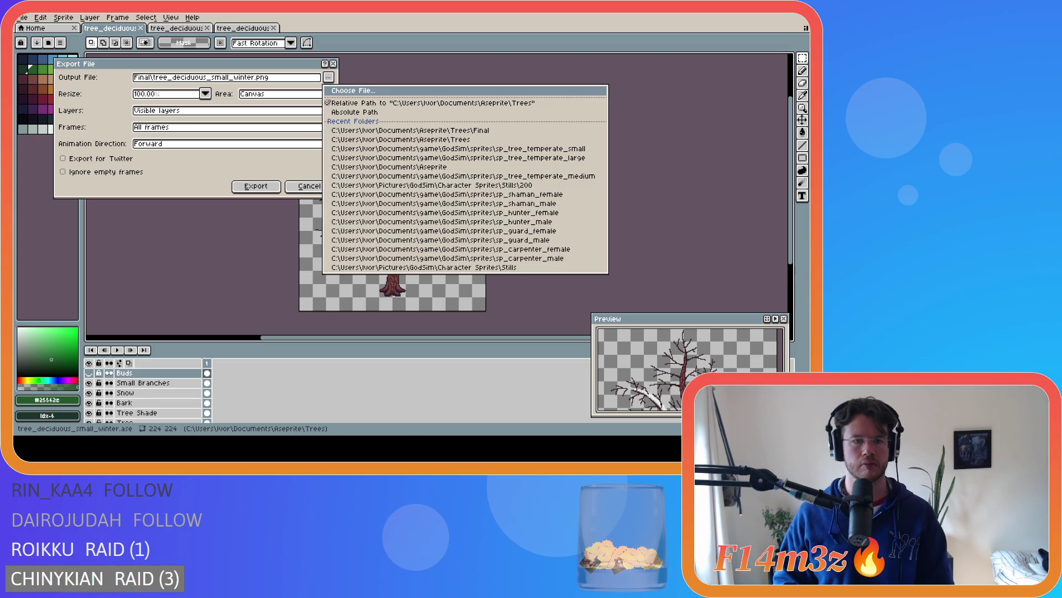
left_click(443, 226)
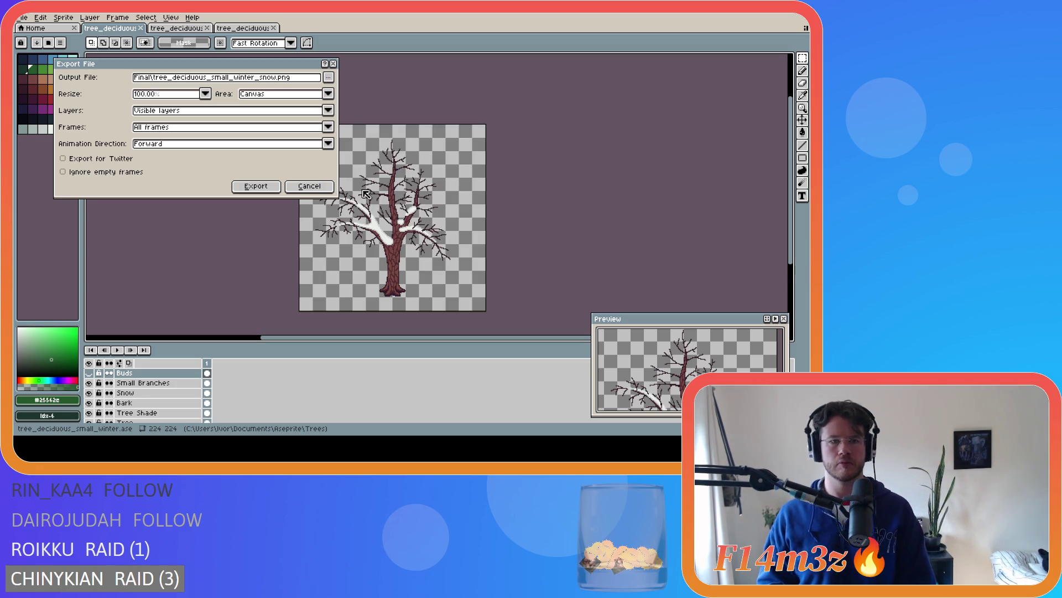
left_click(260, 186)
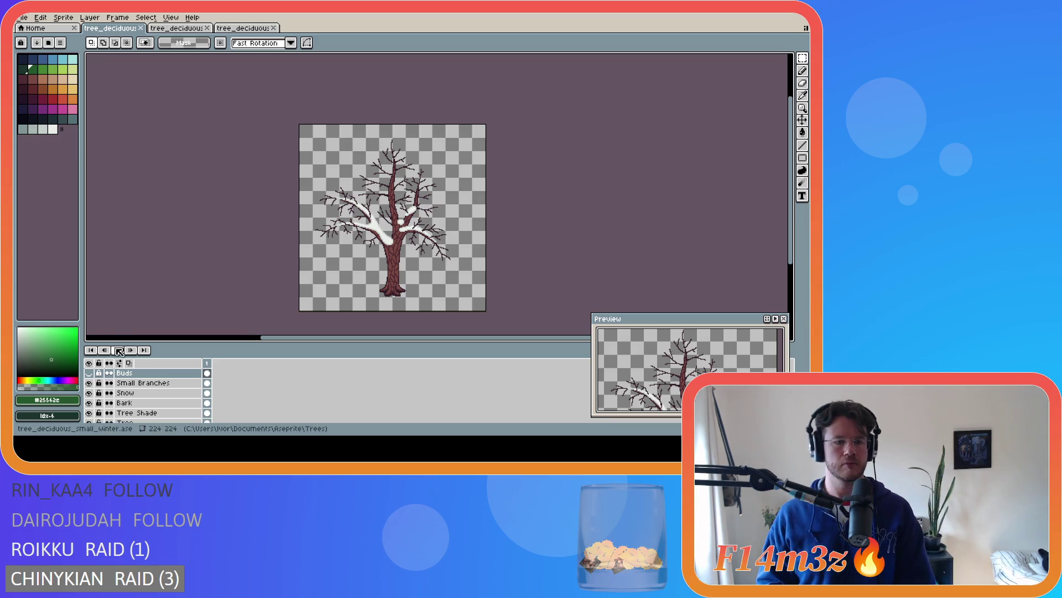
left_click(89, 397)
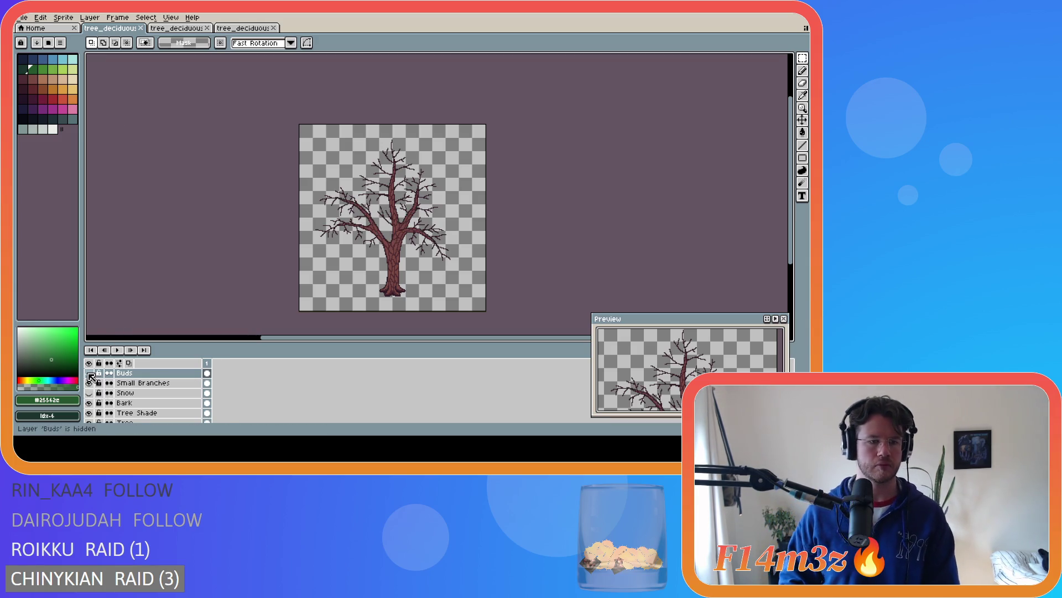
Show the Buds layer, export the budding tree as a PNG, then hide Buds again
left_click(89, 373)
left_click(22, 17)
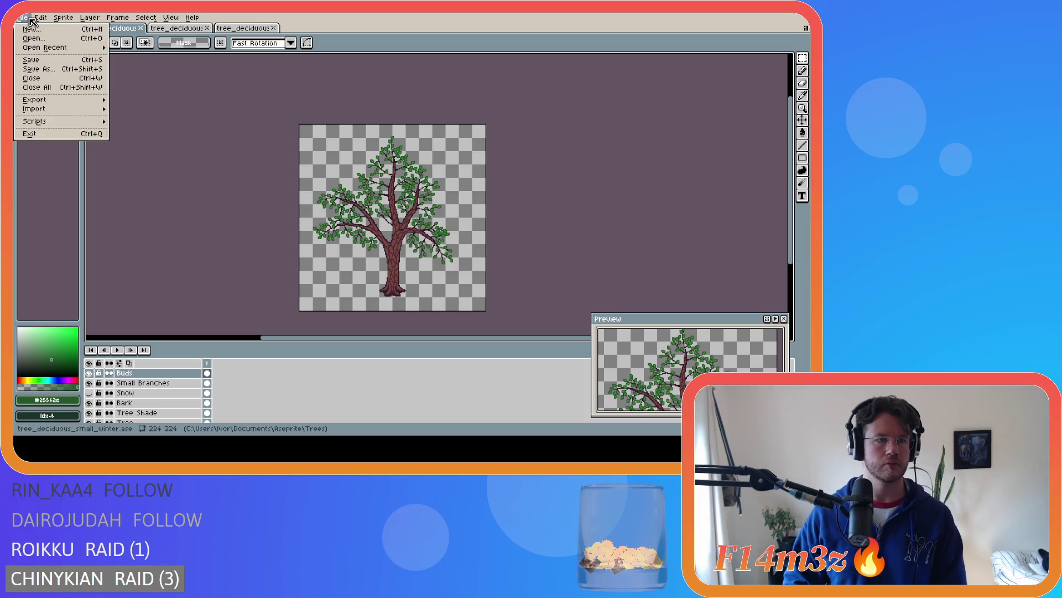
mouse_move(64, 103)
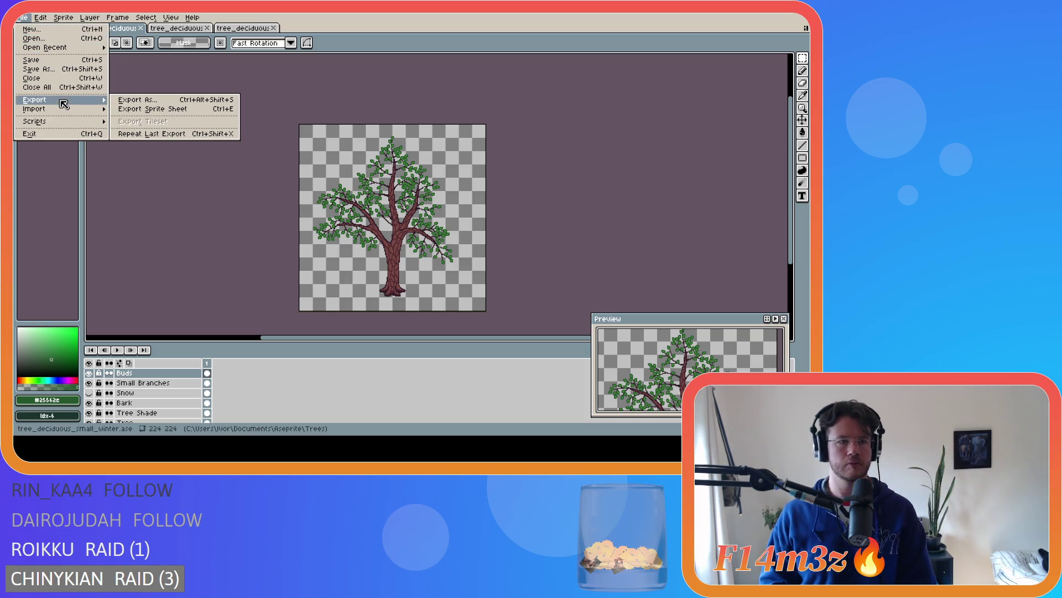
left_click(142, 101)
left_click(330, 79)
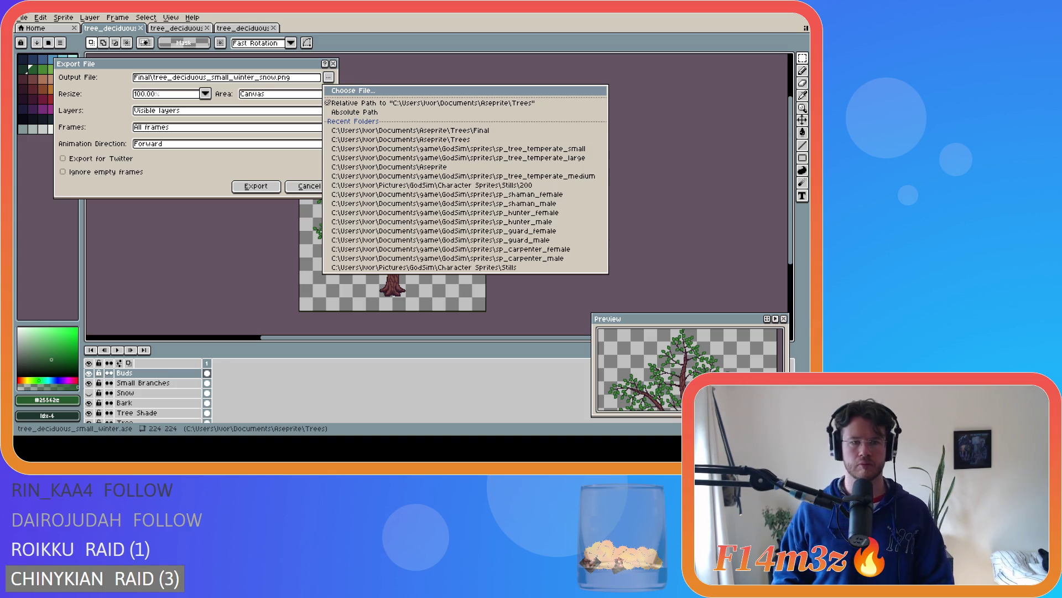
key("Escape")
left_click(256, 187)
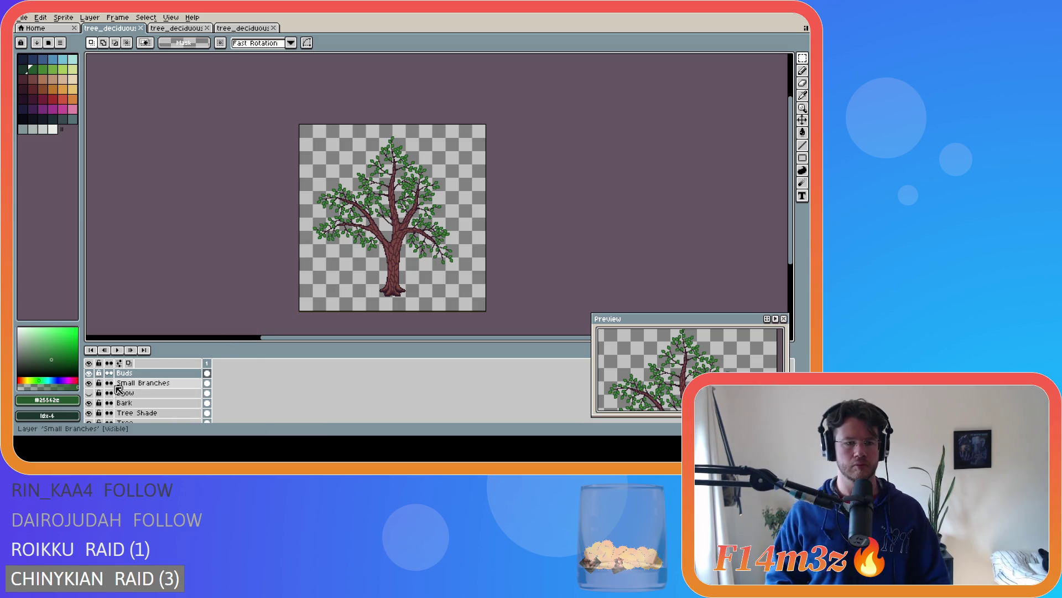
left_click(89, 374)
scroll(91, 387, "up", 3)
Turn on the Leaf Shadows layer and the other summer leaf layers
left_click(90, 403)
left_click(89, 403)
left_click_drag(89, 393, 90, 378)
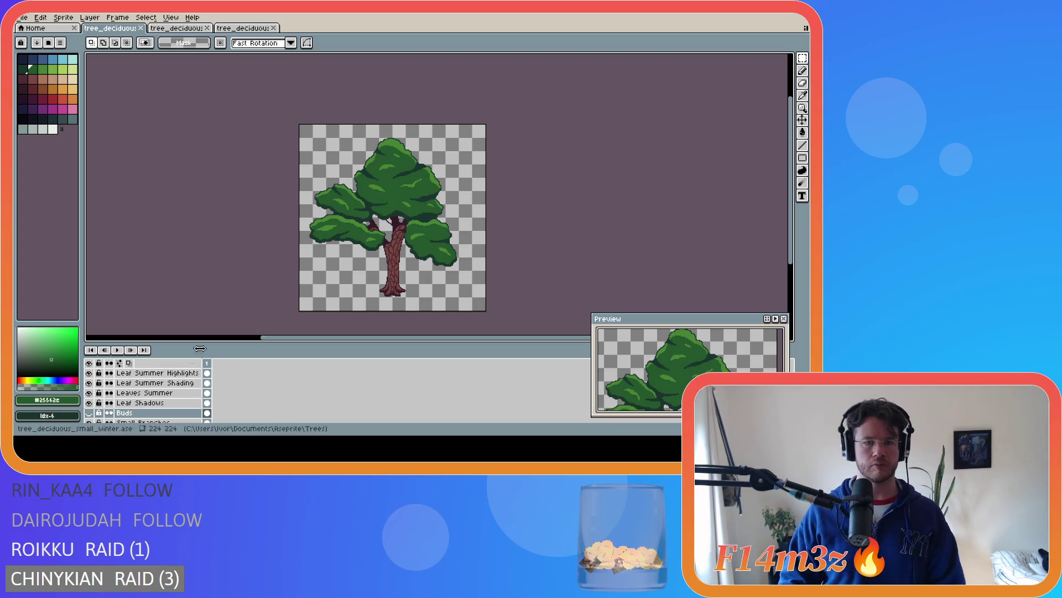
Export the green summer-canopy tree as a PNG
left_click(22, 17)
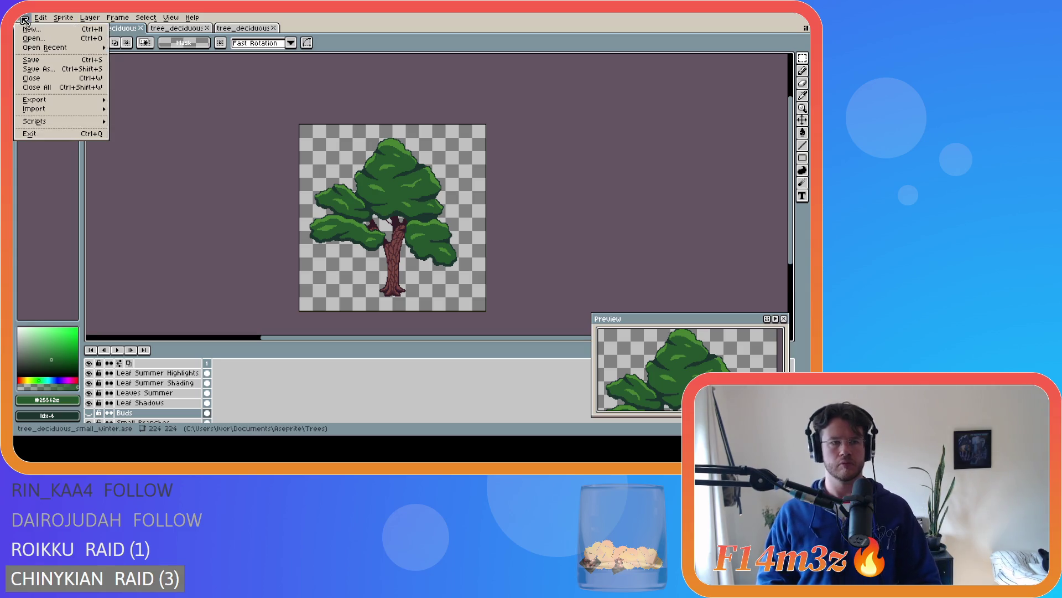
mouse_move(80, 100)
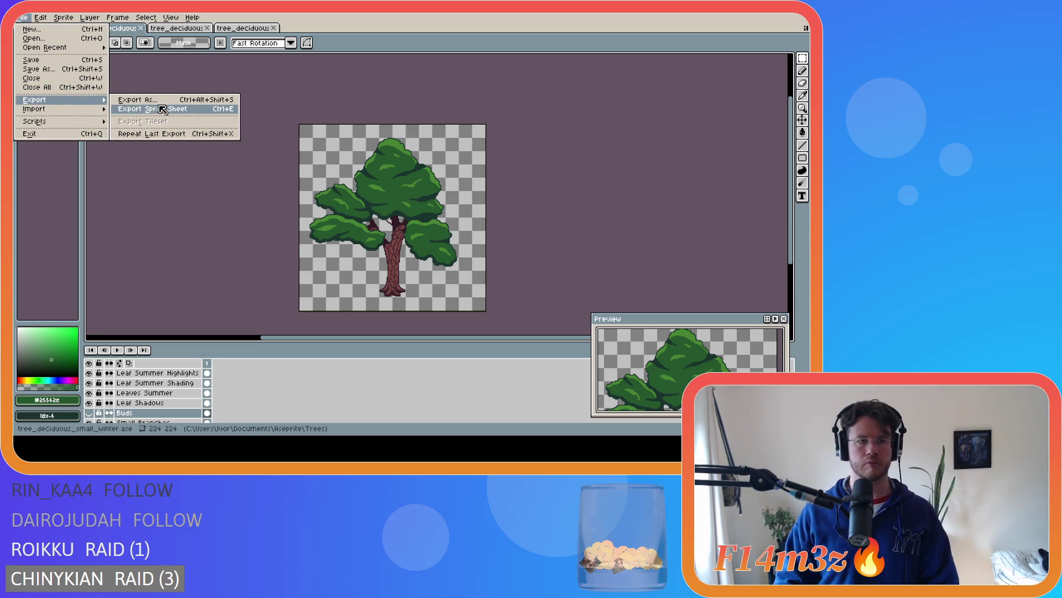
left_click(160, 100)
left_click(328, 78)
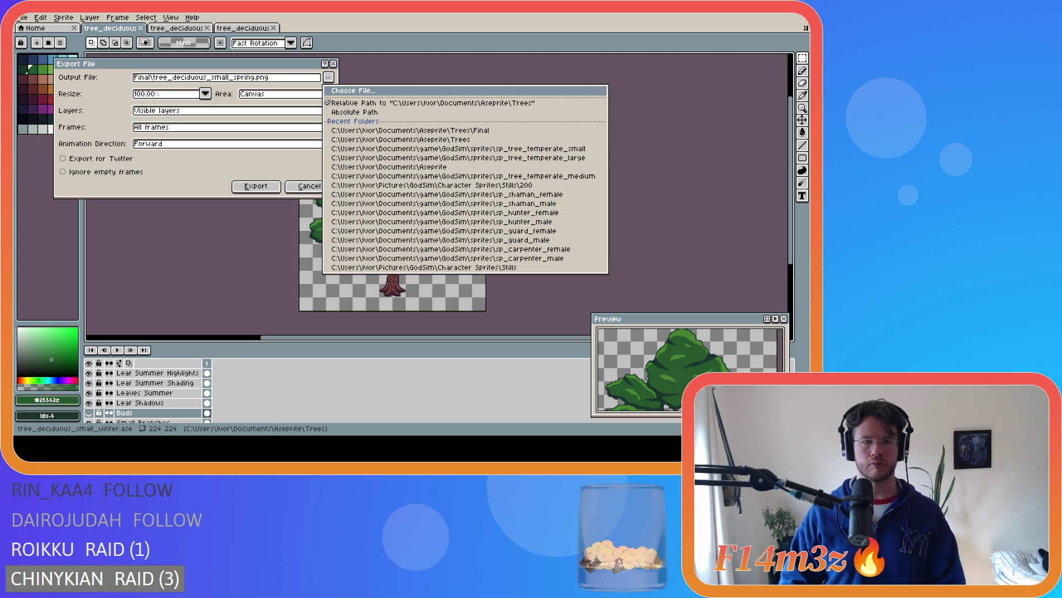
left_click(396, 211)
left_click(279, 187)
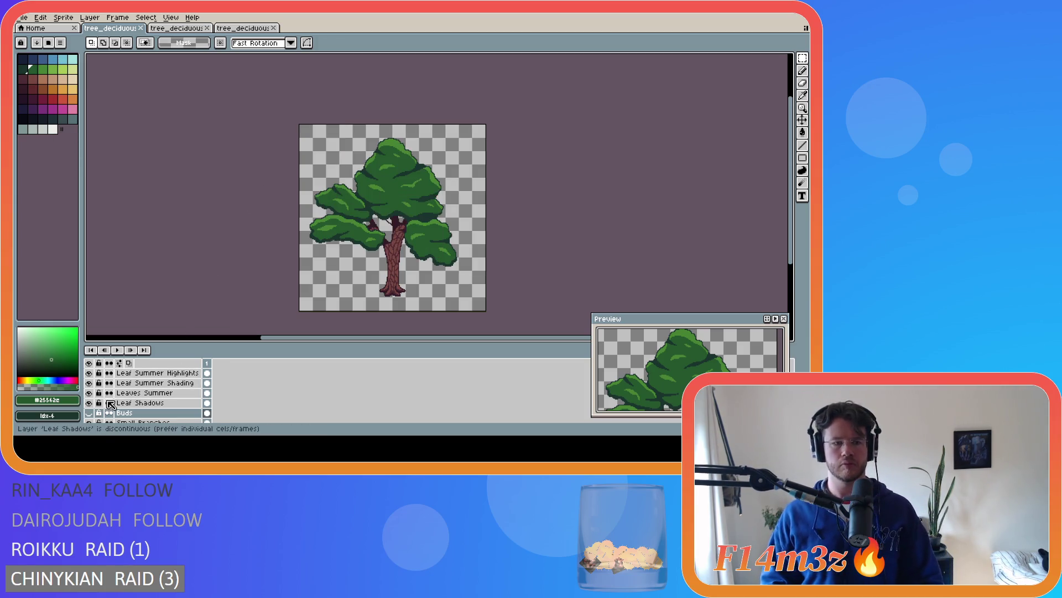
Show the orange autumn leaf layers, export tree_deciduous_small_autumn.png, then switch to the wide autumn tree document
left_click_drag(92, 396, 88, 372)
scroll(94, 387, "up", 2)
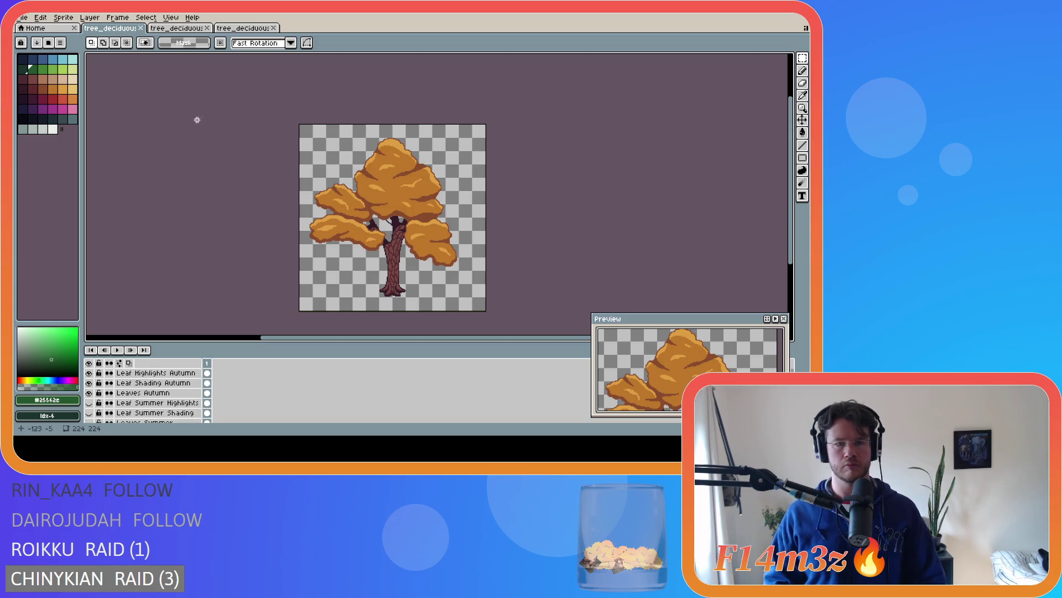
left_click(22, 17)
mouse_move(82, 103)
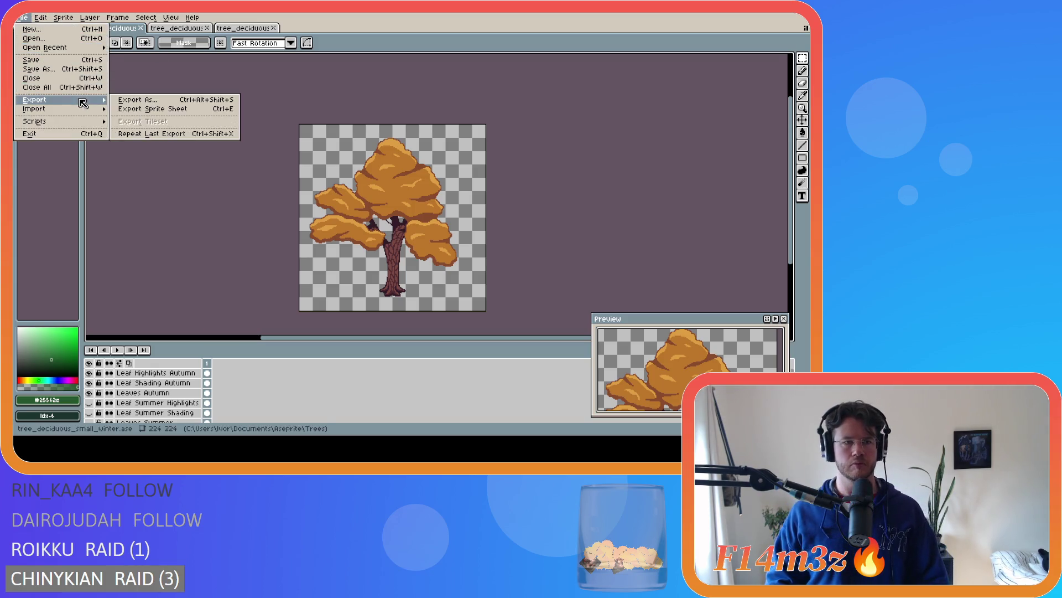
left_click(147, 102)
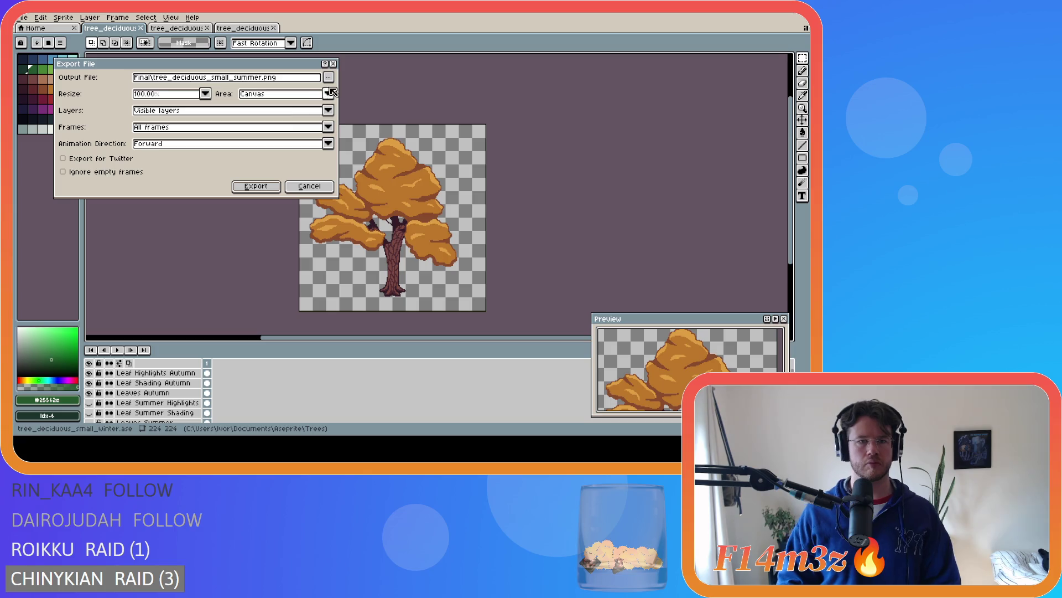
left_click(329, 77)
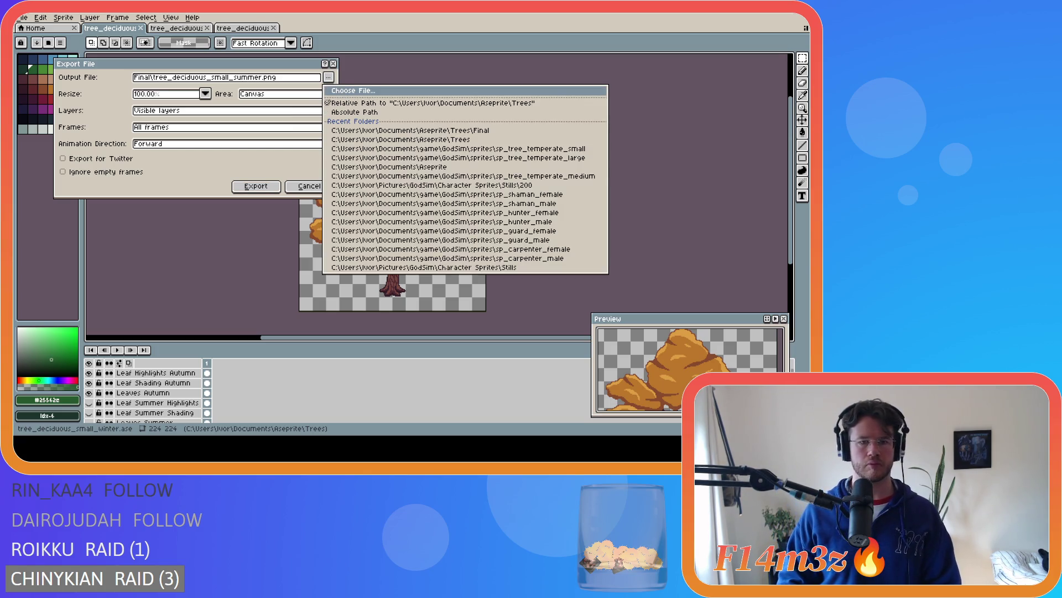
left_click(263, 78)
left_click(299, 185)
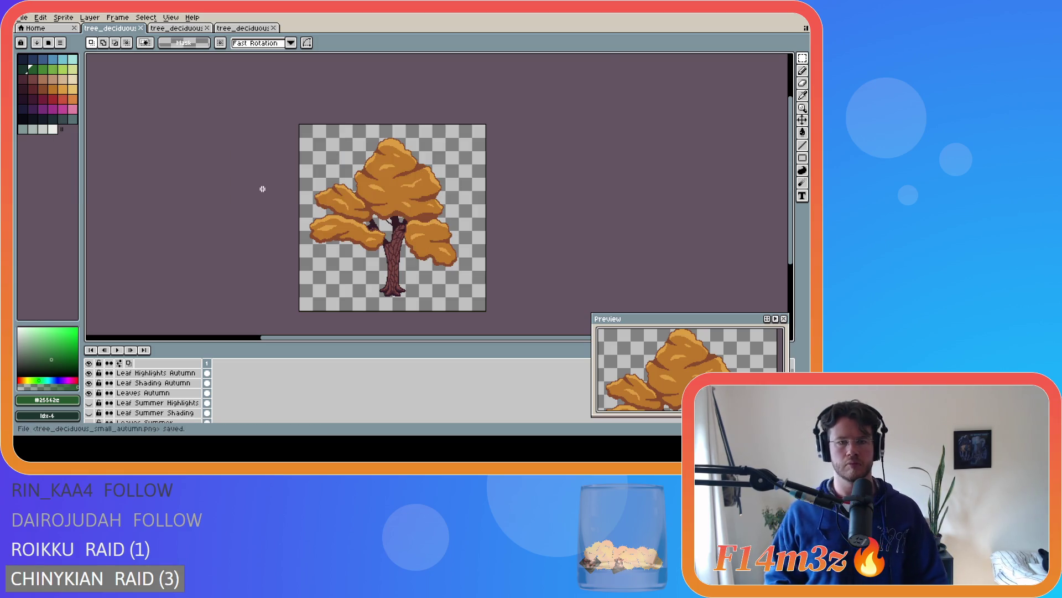
left_click(176, 28)
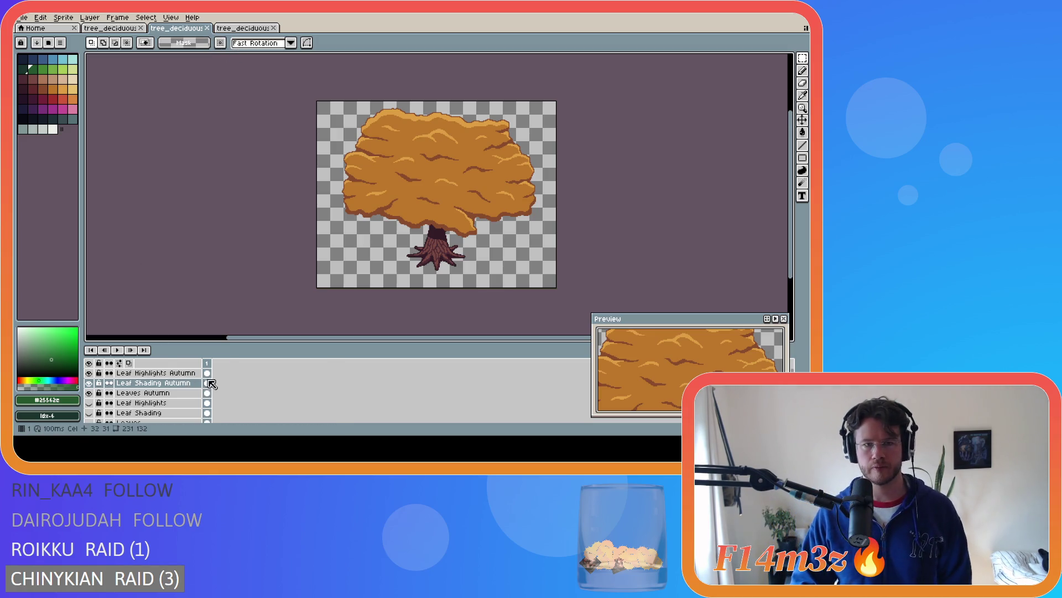
In the third tree_deciduous document, hide the Leaves Front and Leaves Back groups and select the Shadows layer
left_click(242, 27)
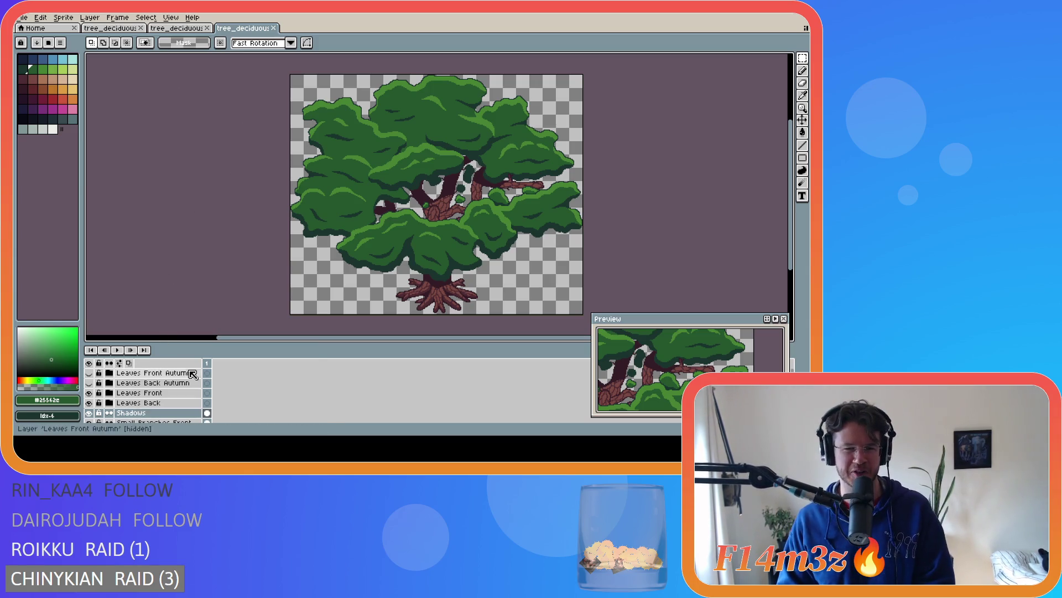
scroll(100, 412, "down", 1)
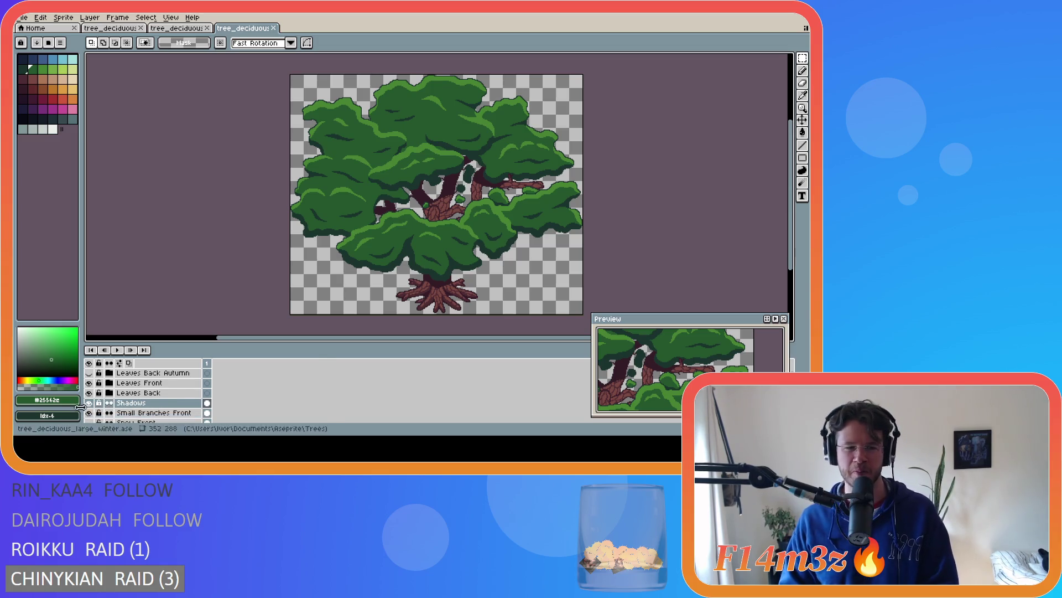
scroll(94, 399, "down", 1)
left_click_drag(89, 383, 90, 375)
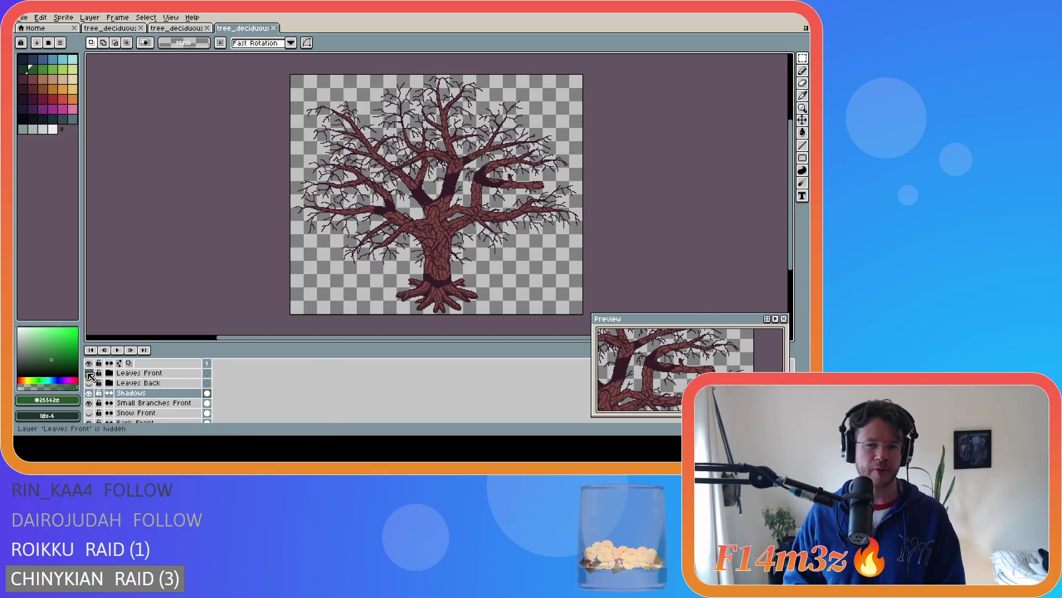
left_click(130, 393)
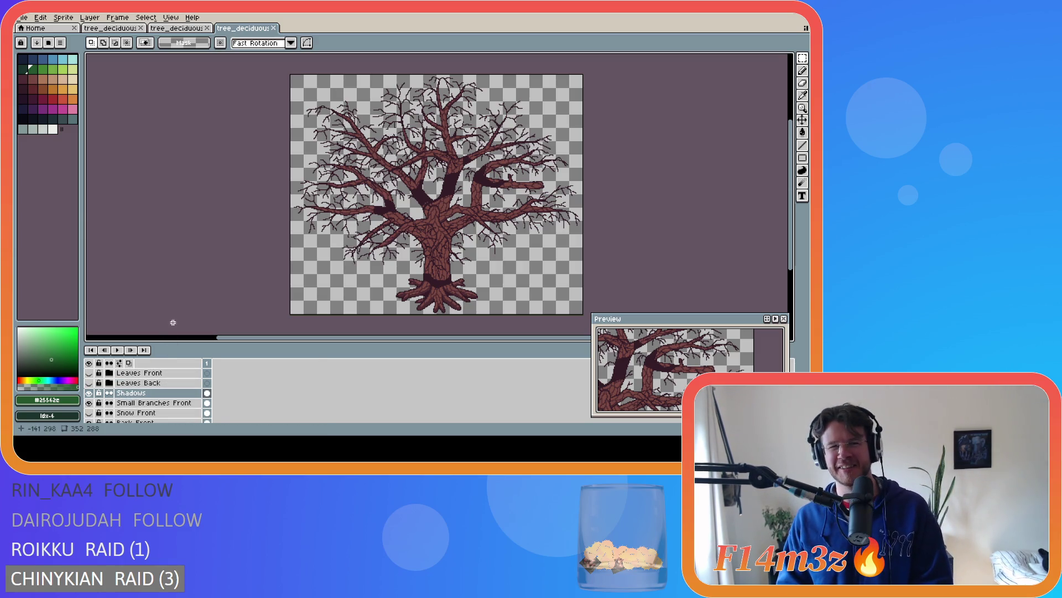
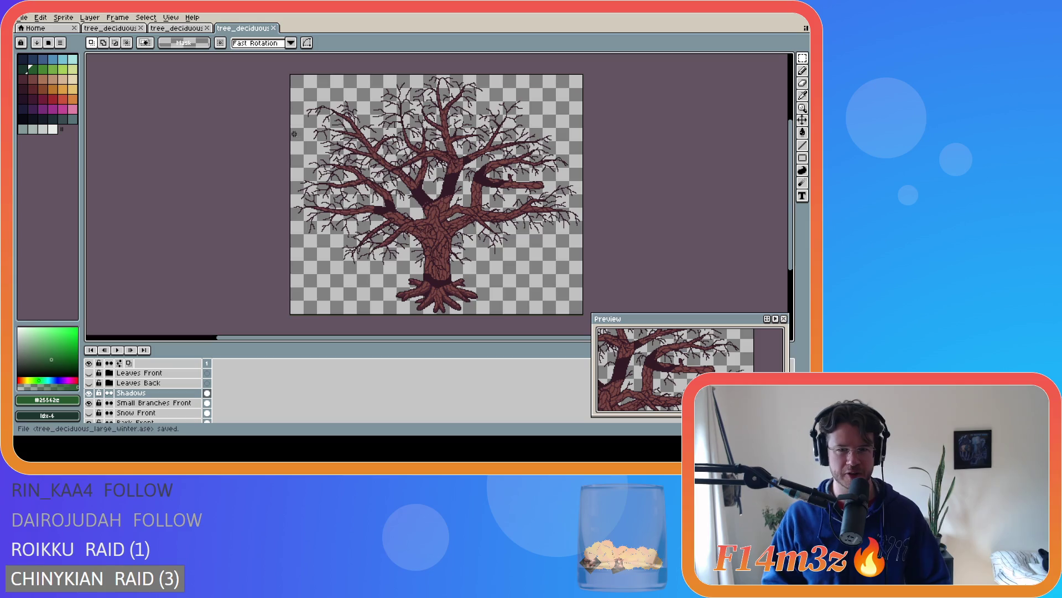
Hide the Shadows layer and toggle the Roots Rear Bark layer's visibility
scroll(136, 411, "down", 1)
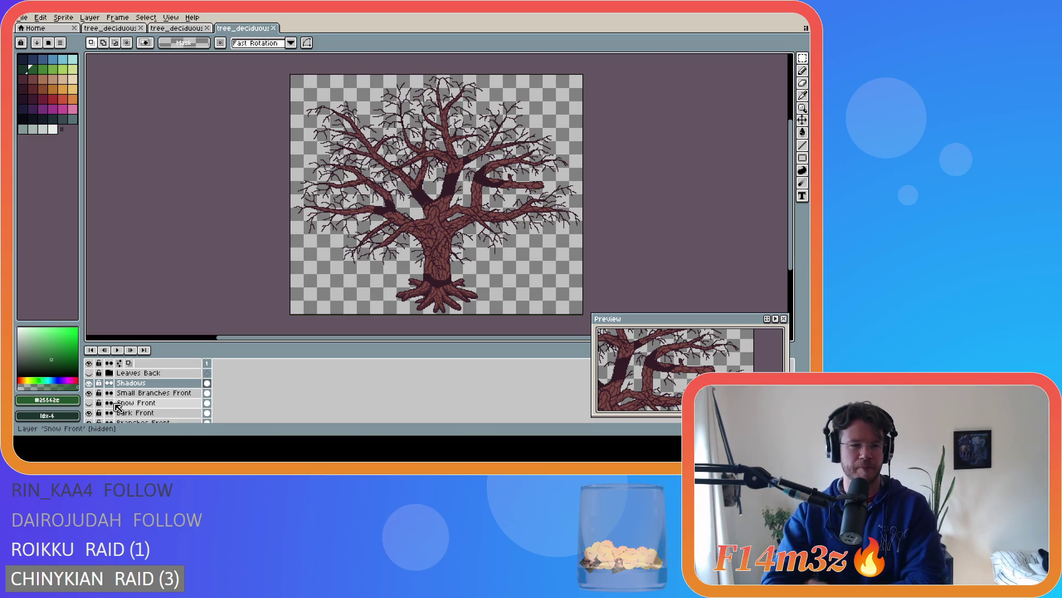
left_click(88, 383)
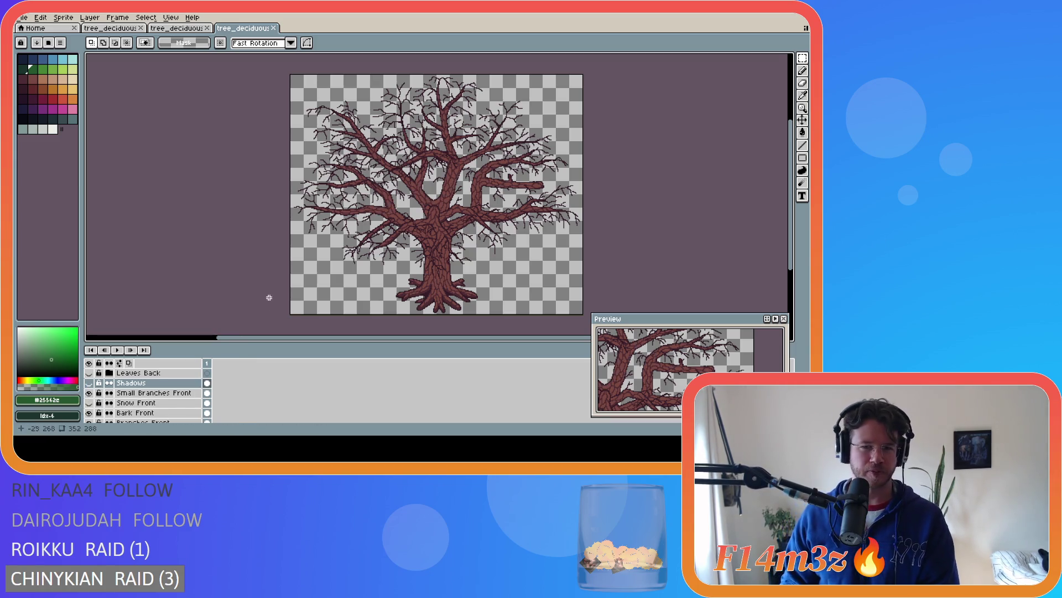
scroll(164, 399, "down", 5)
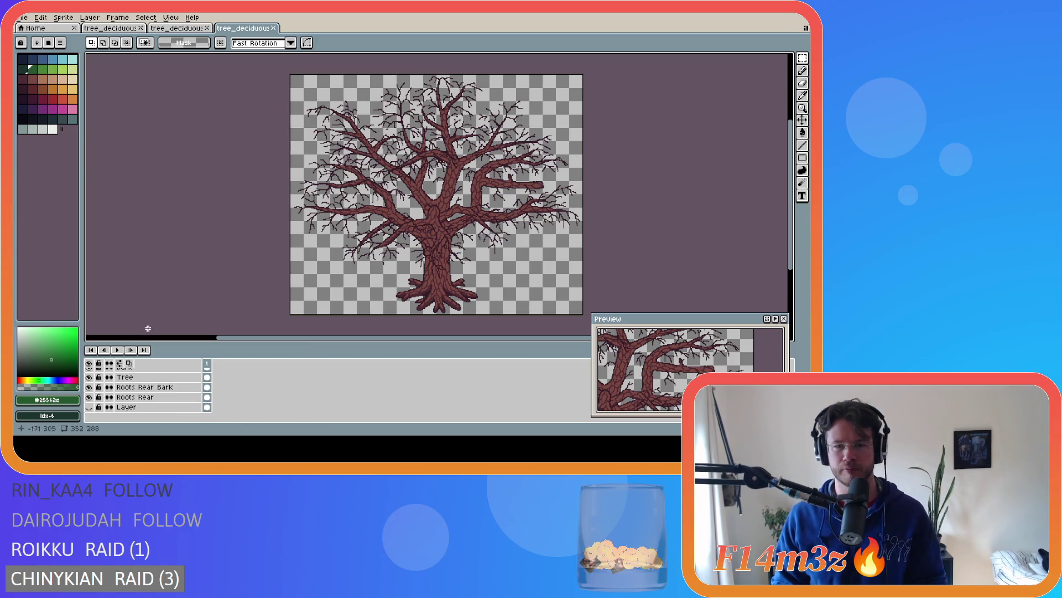
scroll(146, 388, "up", 1)
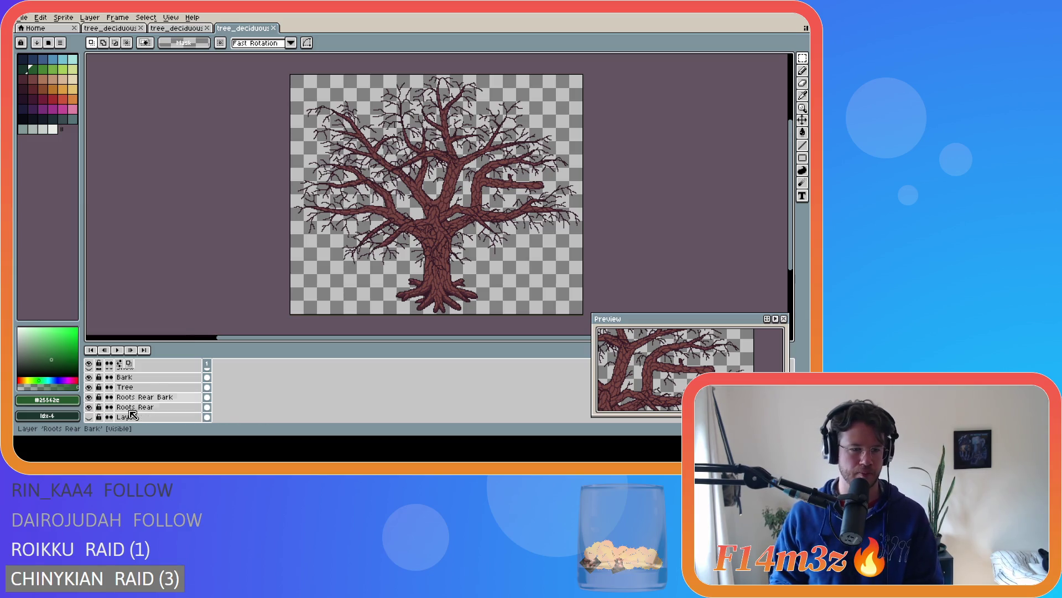
left_click(89, 396)
left_click(89, 397)
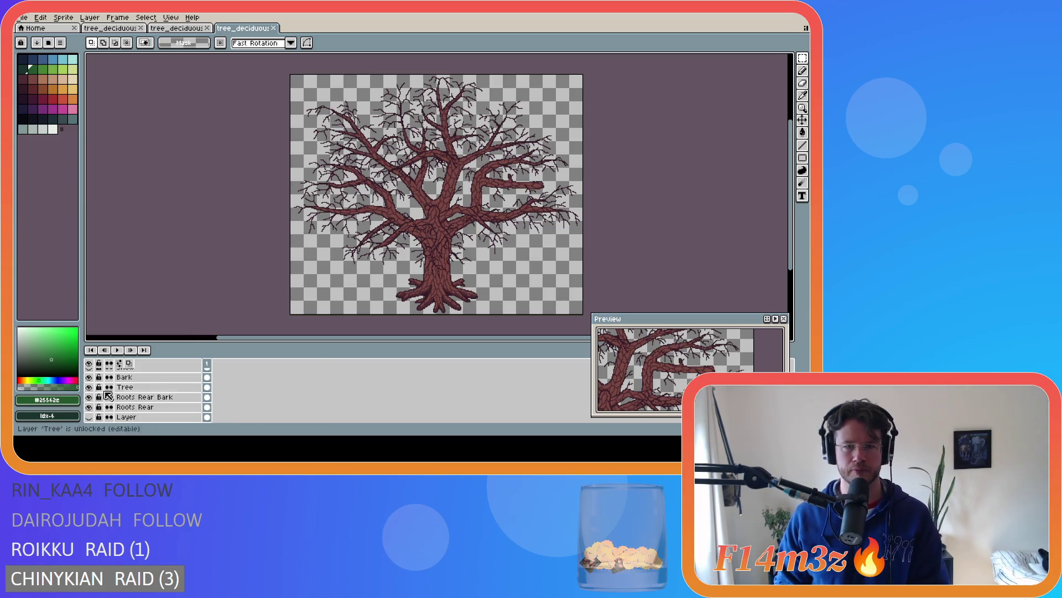
Widen the colour palette panel
scroll(372, 277, "down", 1)
scroll(416, 248, "up", 1)
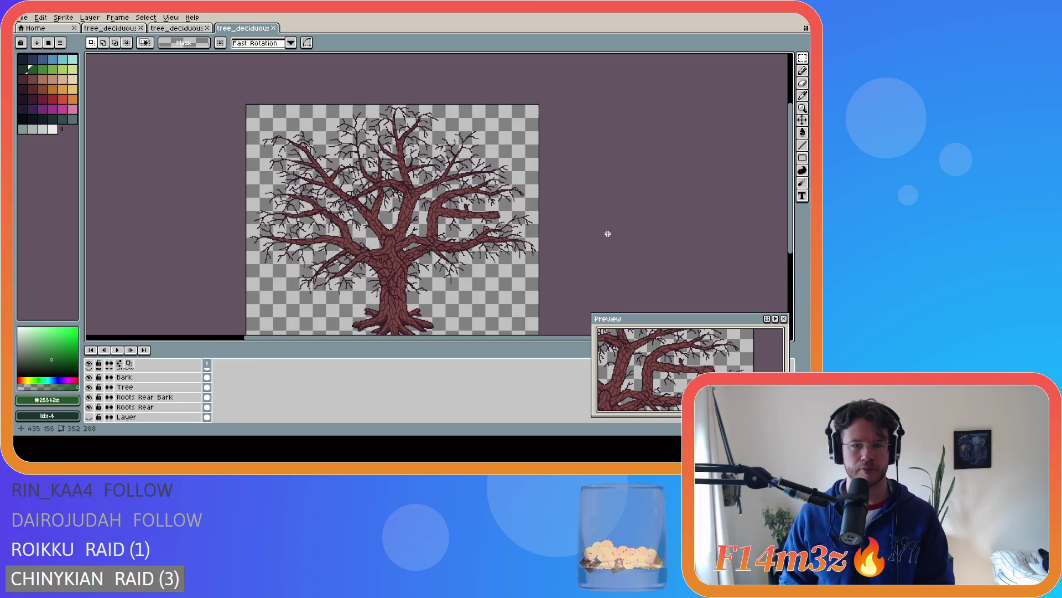
scroll(779, 229, "down", 2)
scroll(144, 412, "up", 5)
scroll(145, 411, "down", 3)
scroll(134, 407, "down", 1)
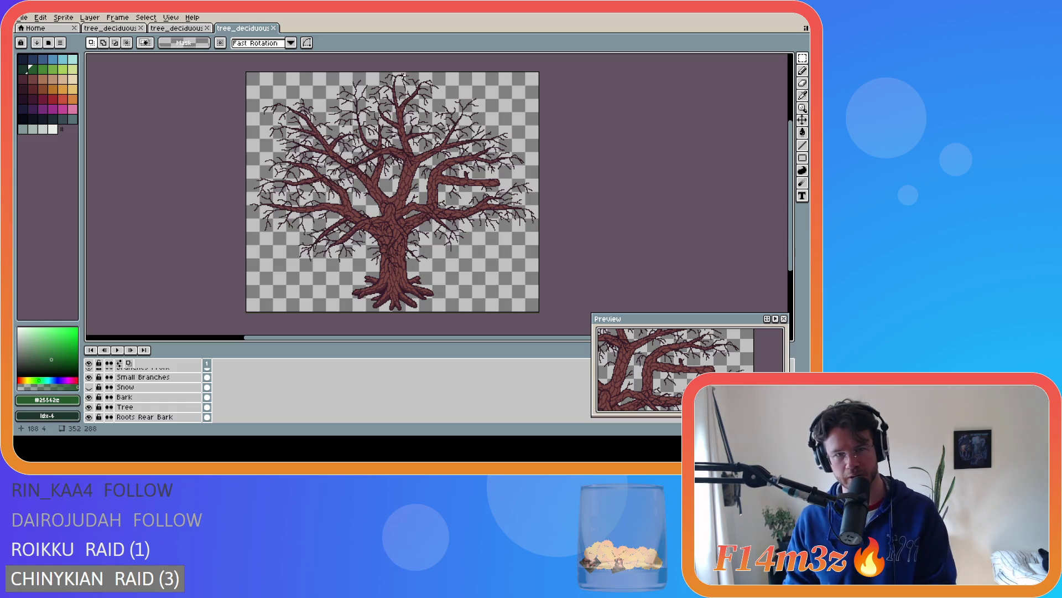
scroll(405, 76, "up", 4)
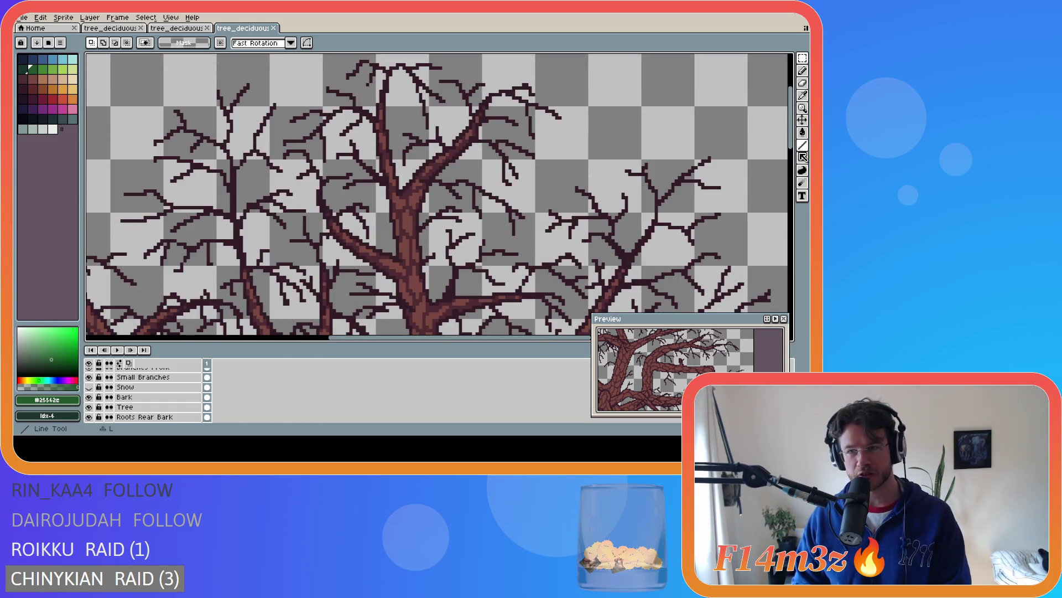
left_click_drag(788, 135, 791, 176)
Turn on the Leaves Back and Leaves Front foliage layers
scroll(493, 206, "down", 4)
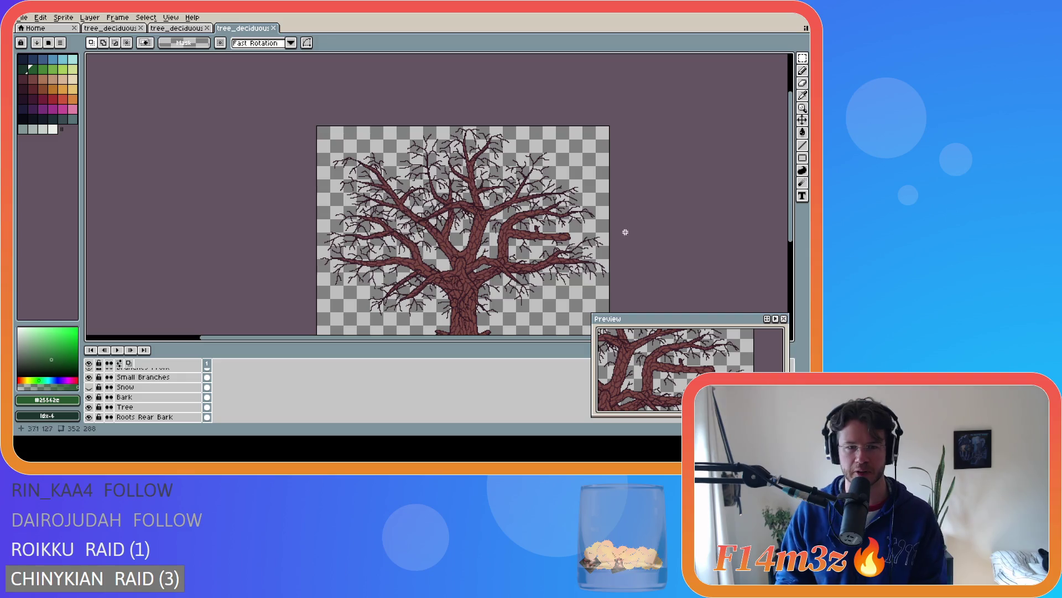
scroll(144, 387, "up", 5)
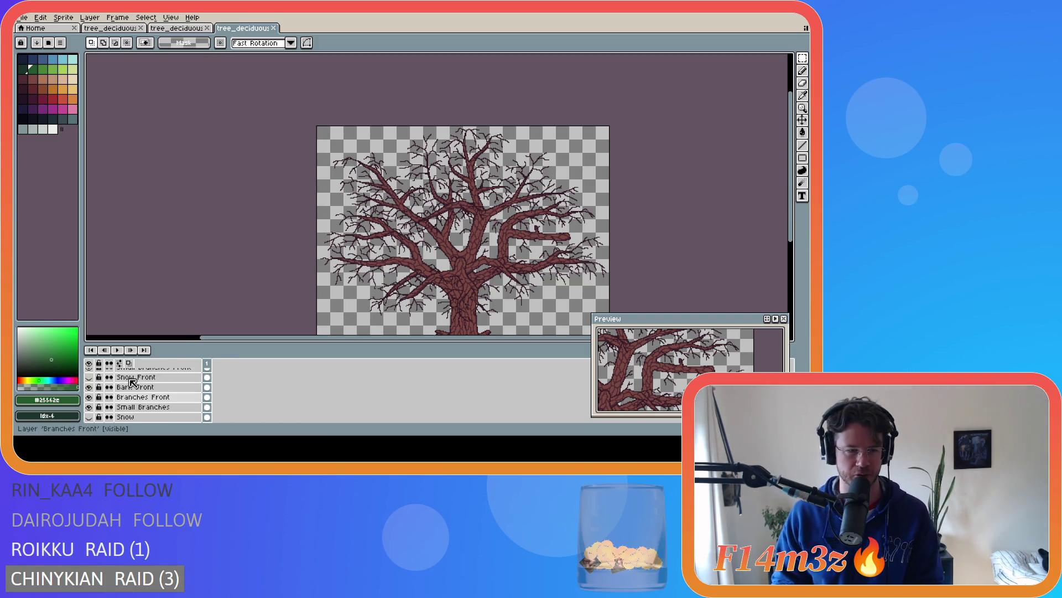
left_click(90, 393)
left_click(89, 403)
left_click(89, 392)
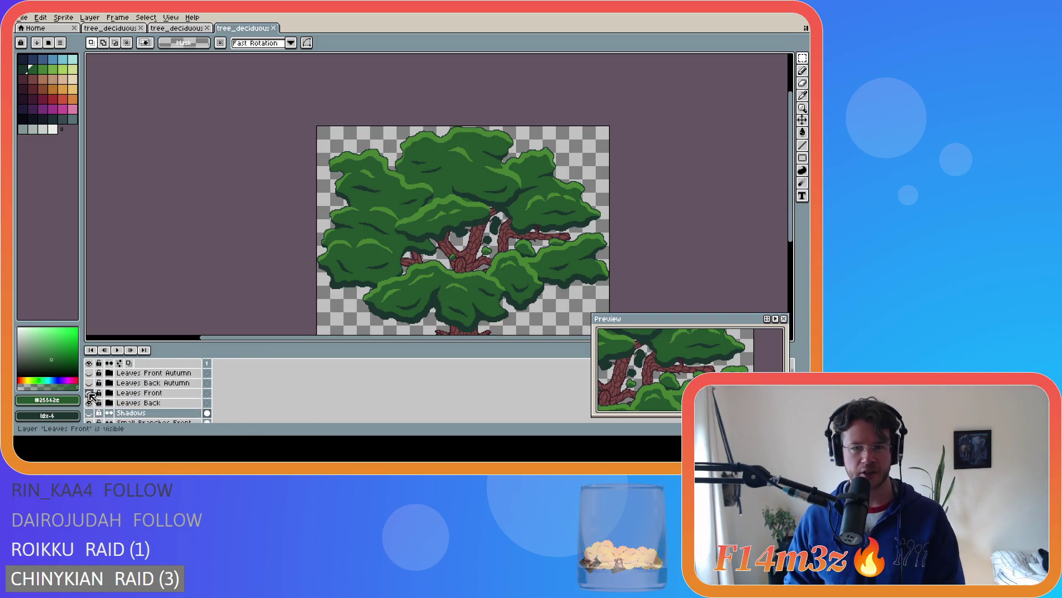
left_click_drag(791, 216, 794, 240)
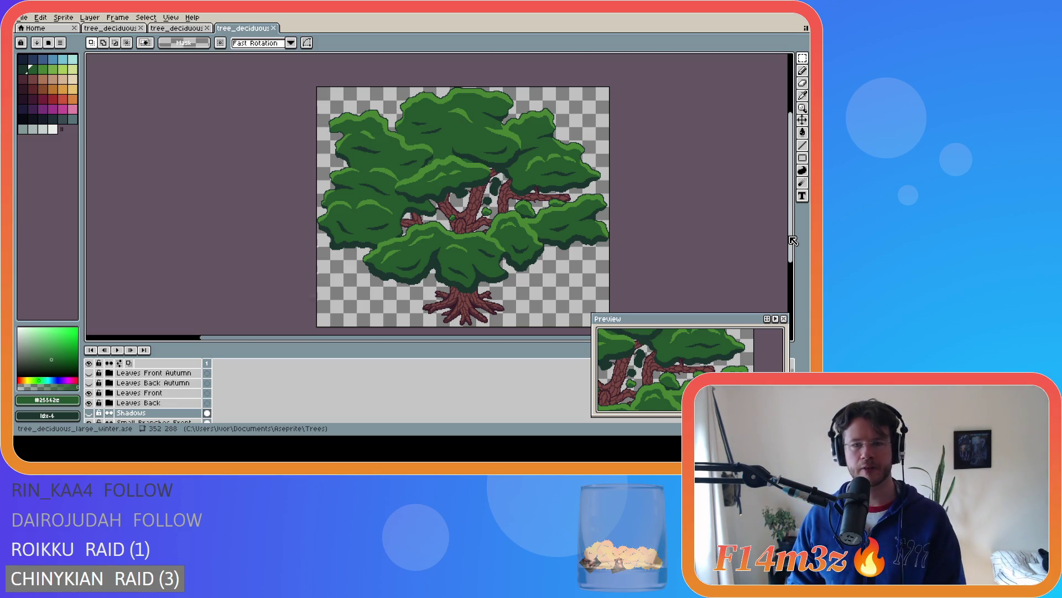
left_click(183, 27)
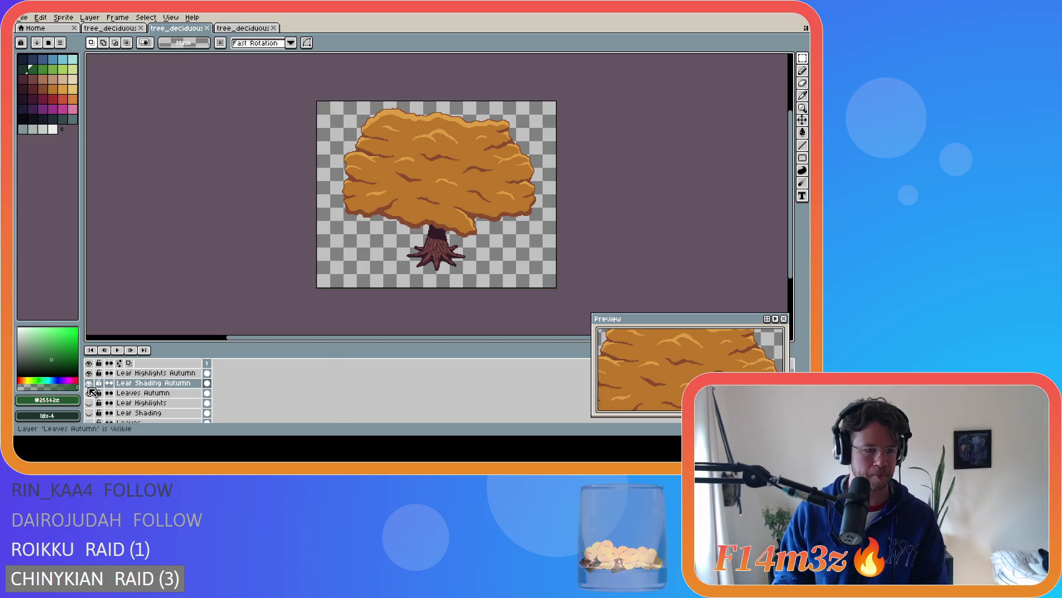
Hide the autumn leaf and Leaf Shade layers, then save the medium winter tree file
left_click_drag(90, 392, 89, 373)
scroll(127, 404, "down", 3)
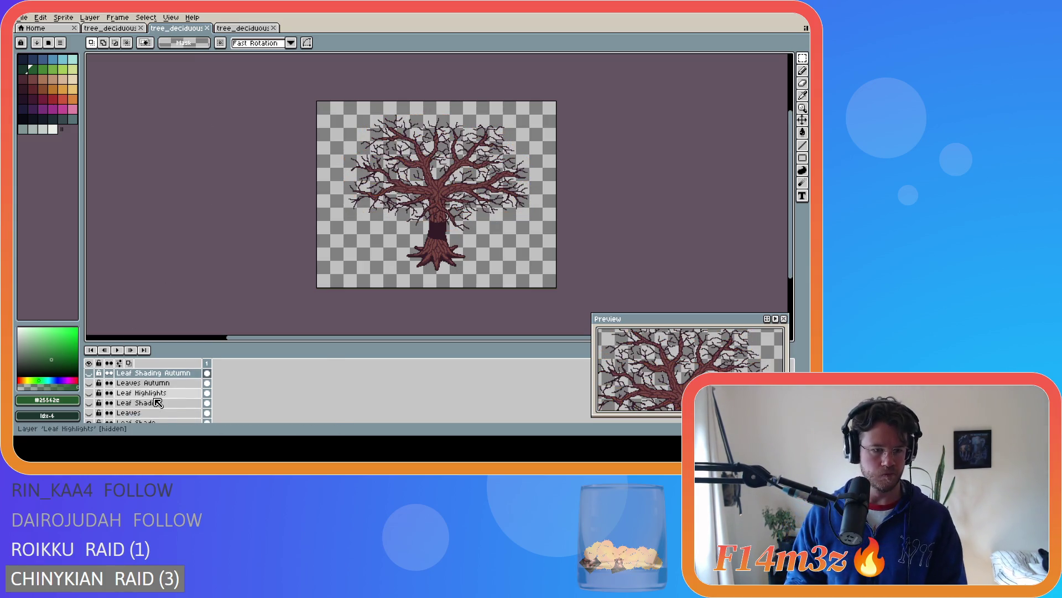
left_click(88, 402)
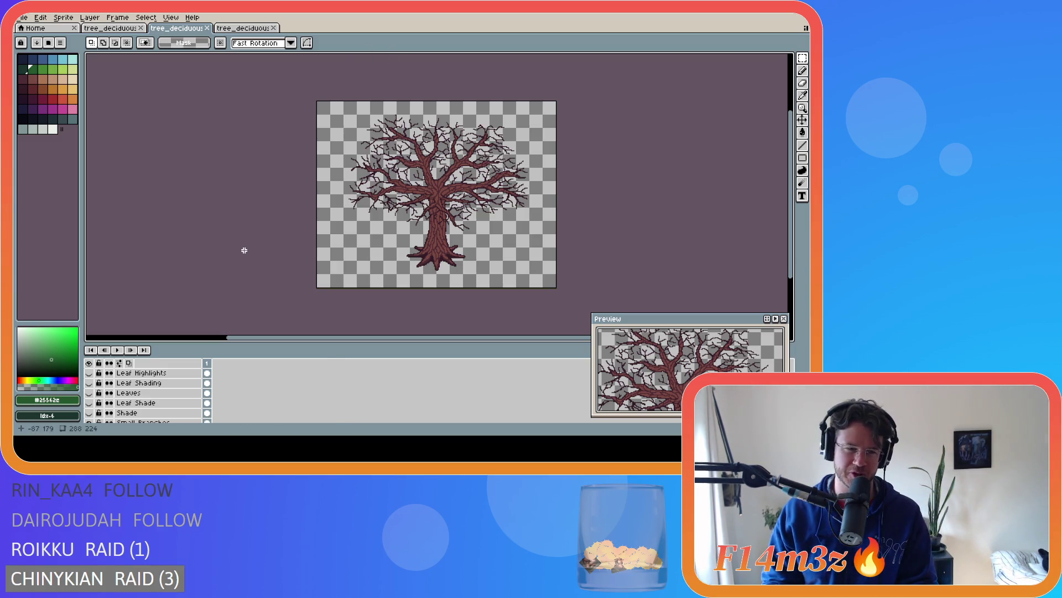
scroll(165, 413, "down", 5)
scroll(144, 407, "up", 2)
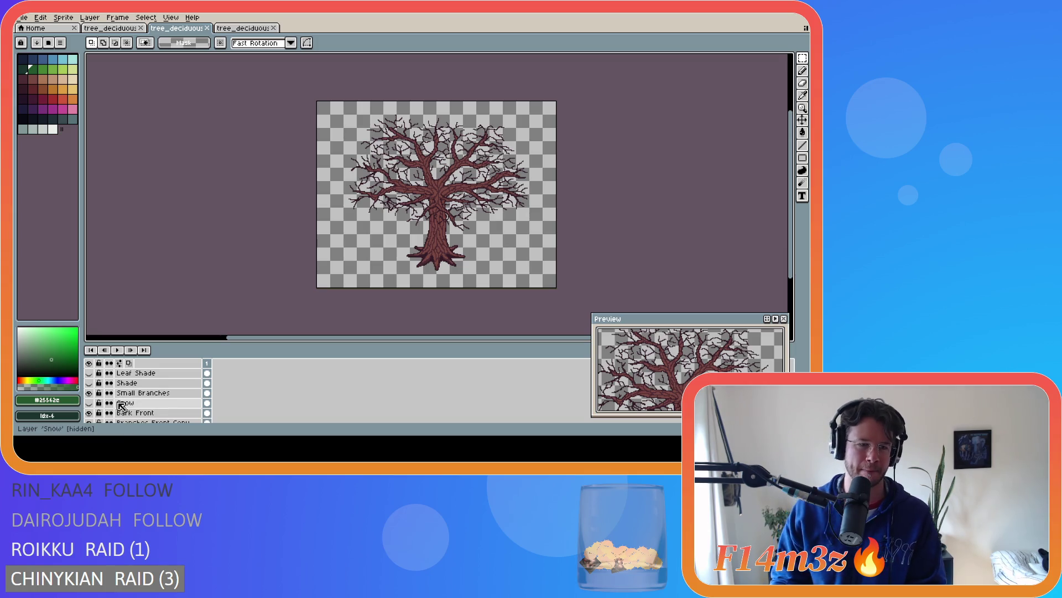
scroll(126, 404, "down", 2)
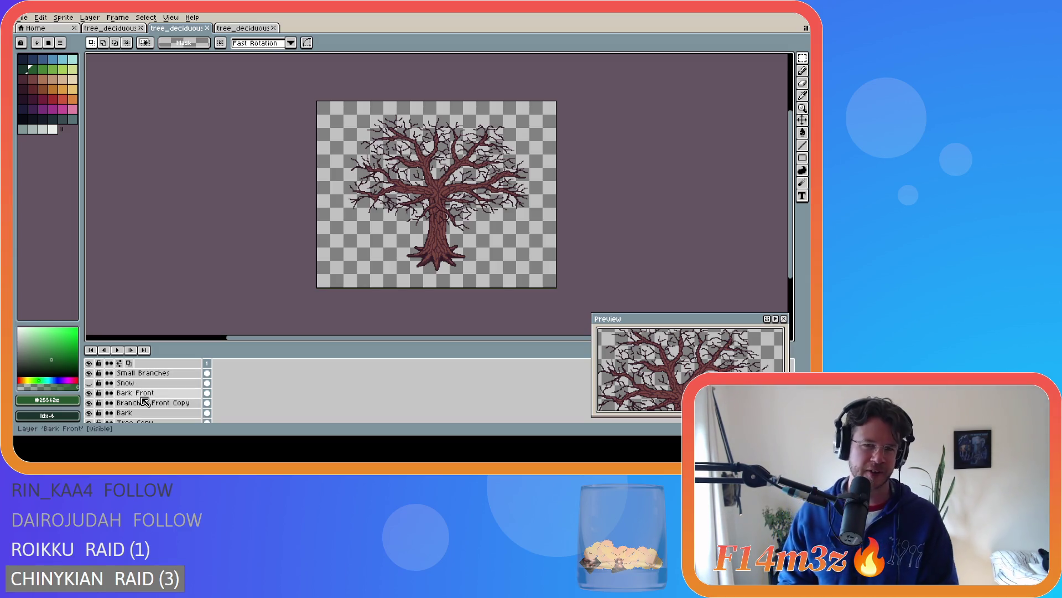
scroll(145, 400, "down", 2)
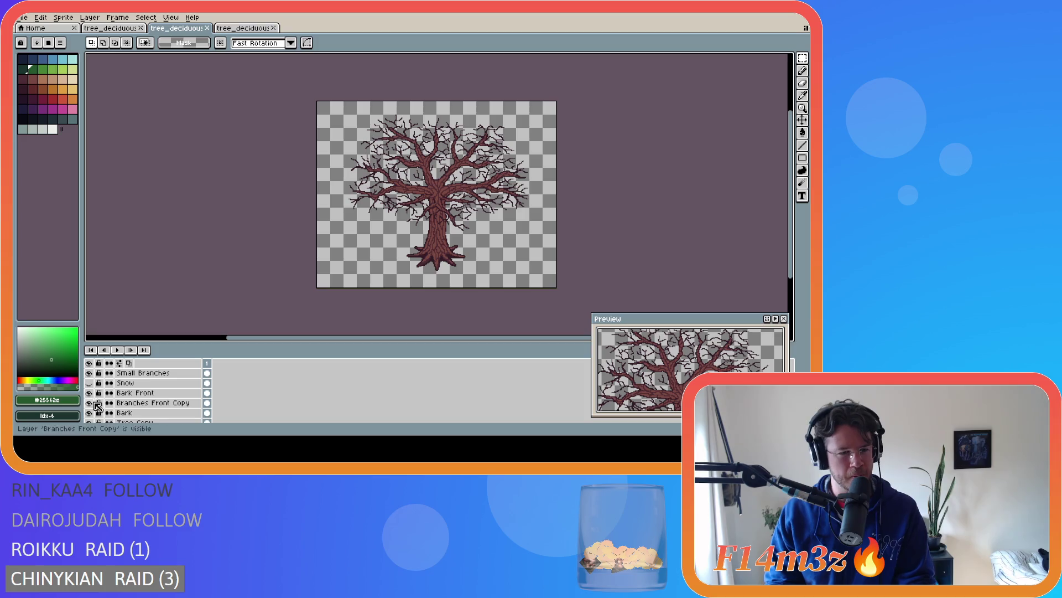
scroll(97, 405, "up", 4)
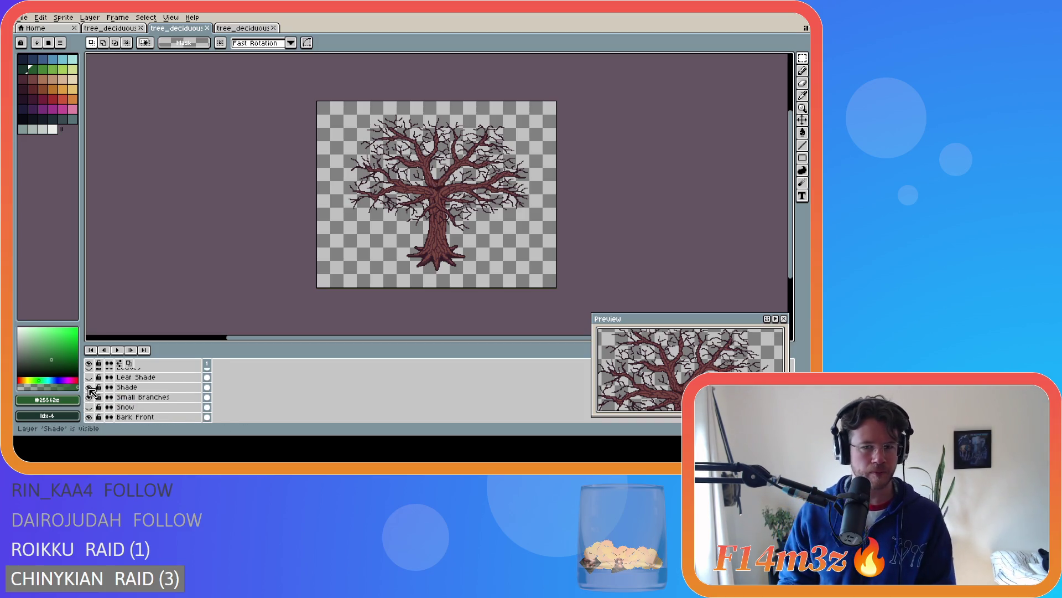
key("ctrl+s")
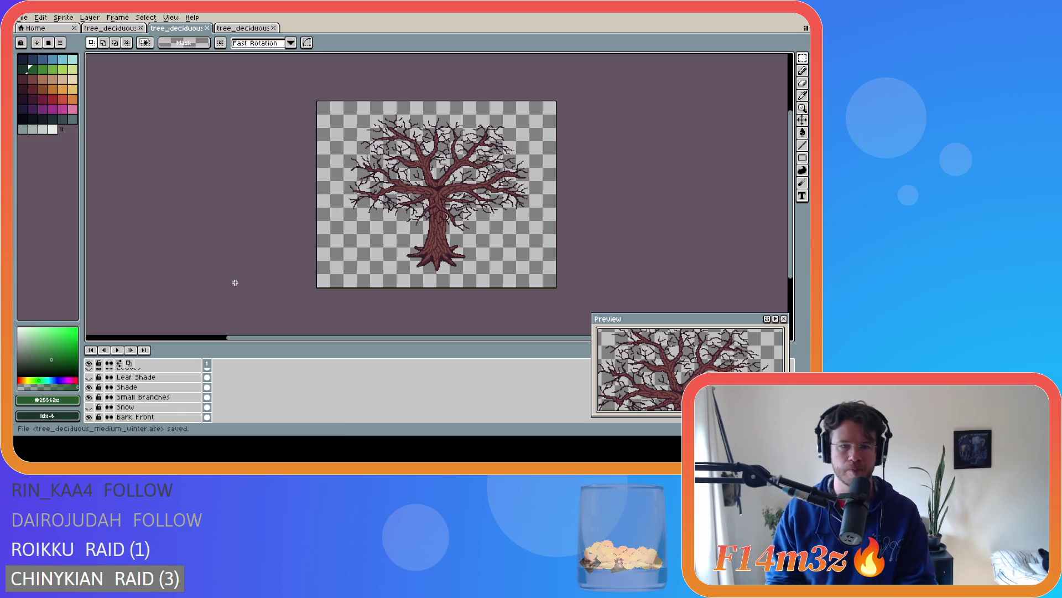
Add a new empty layer above the Small Branches layer
scroll(195, 378, "up", 1)
scroll(196, 378, "up", 1)
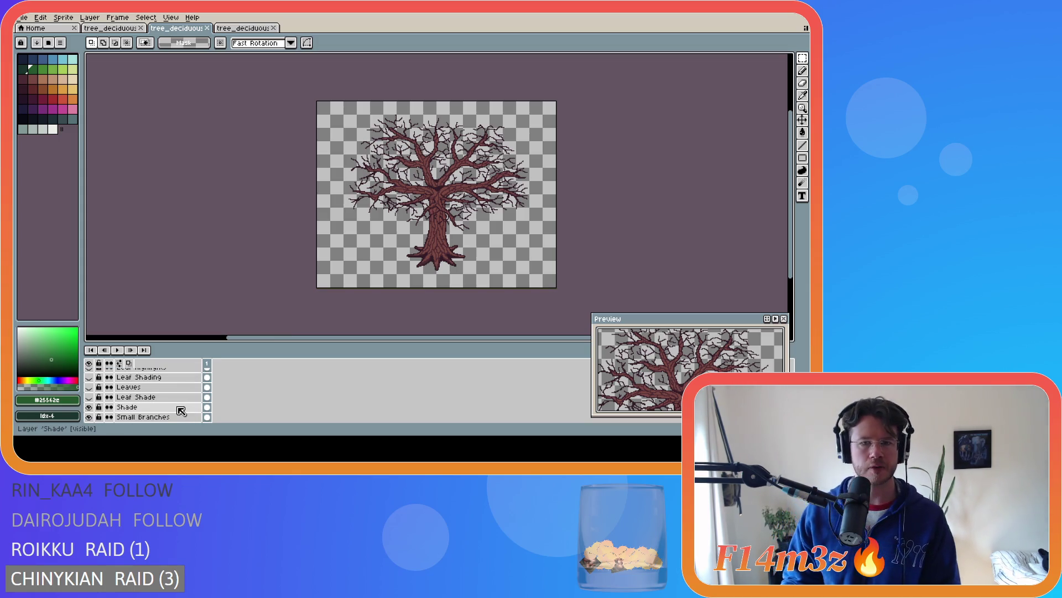
left_click(180, 411)
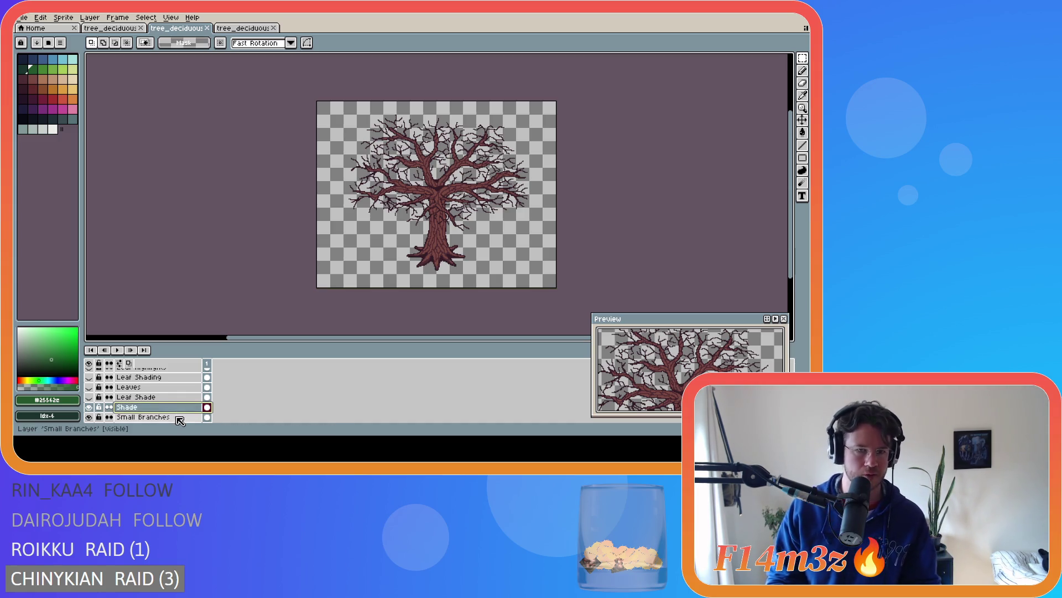
left_click(180, 419)
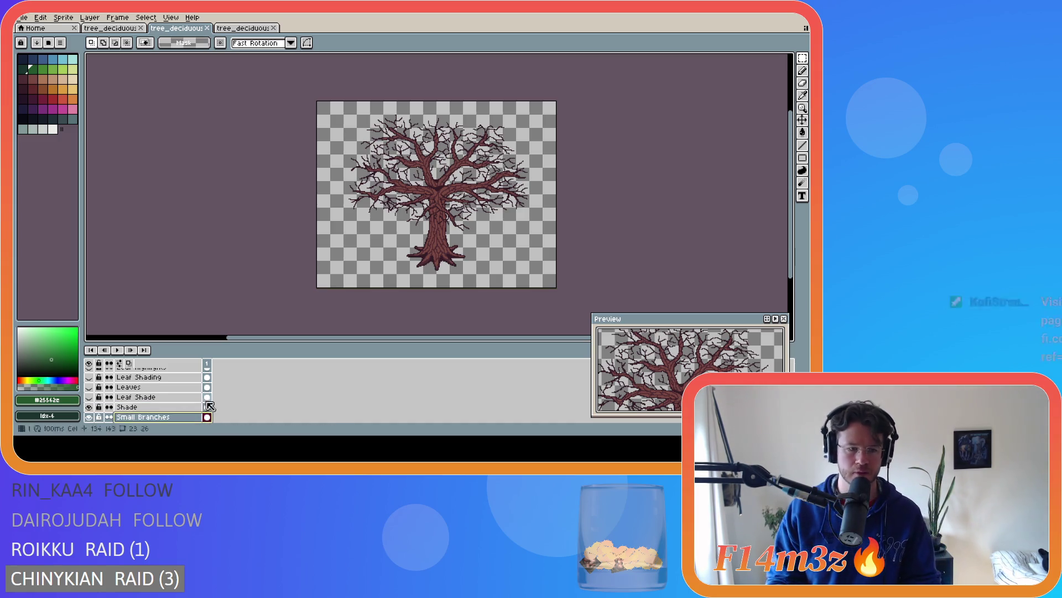
scroll(248, 395, "down", 1)
key("shift+n")
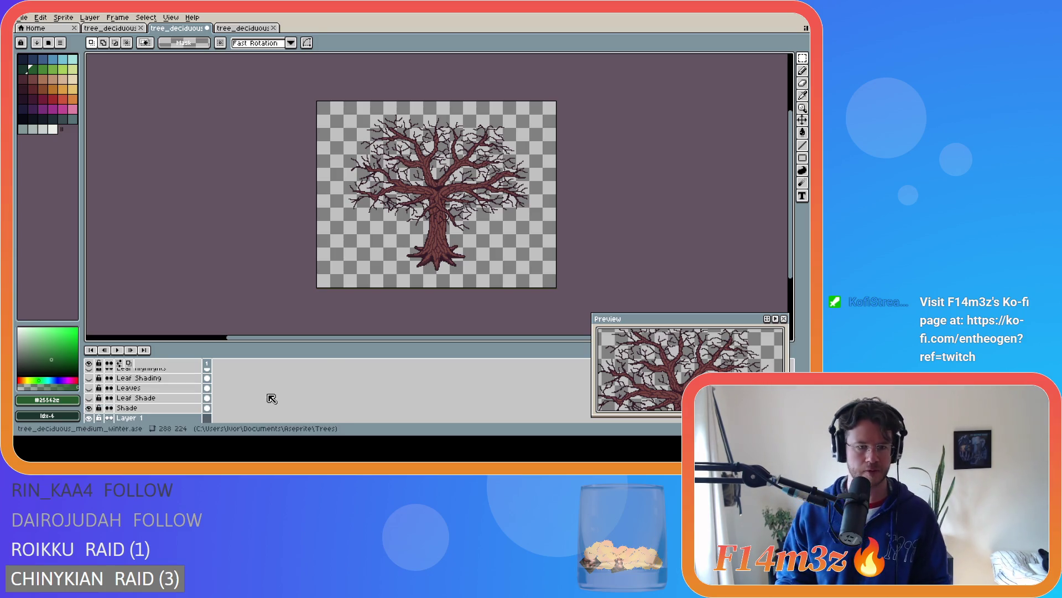
Rename the new layer to 'Buds'
double_click(142, 422)
type("Buds")
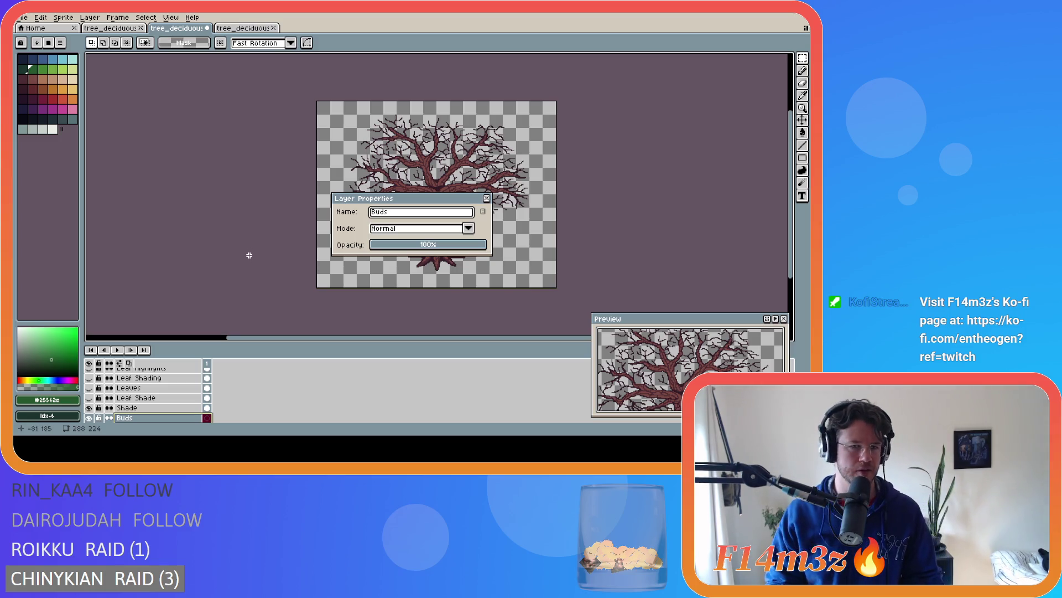
key("Return")
Zoom in on the winter tree's trunk and lower branches
left_click(117, 18)
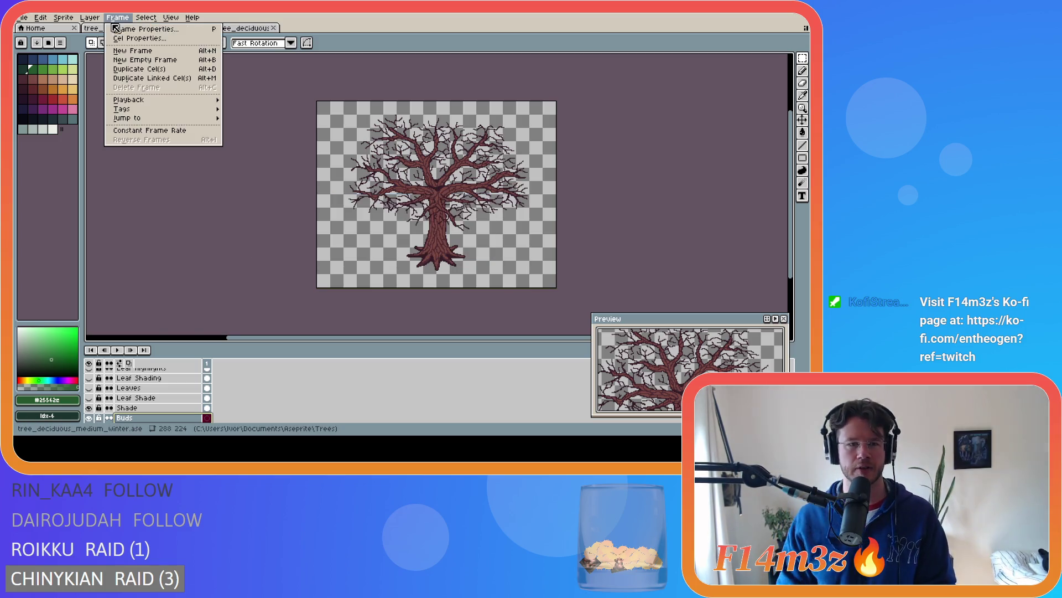
key("Escape")
scroll(188, 396, "down", 1)
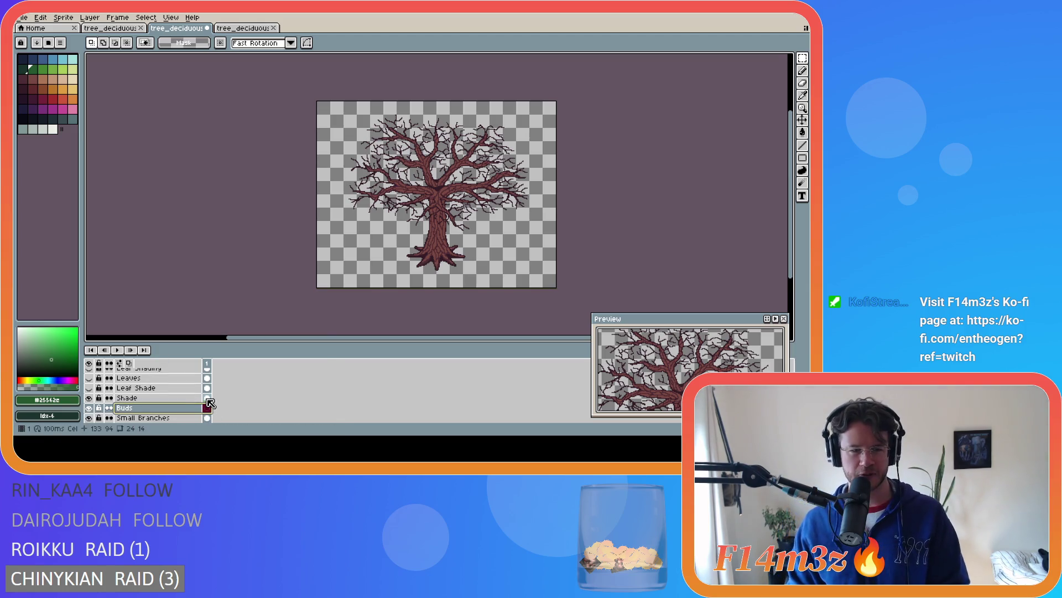
key("ctrl+shift+Tab")
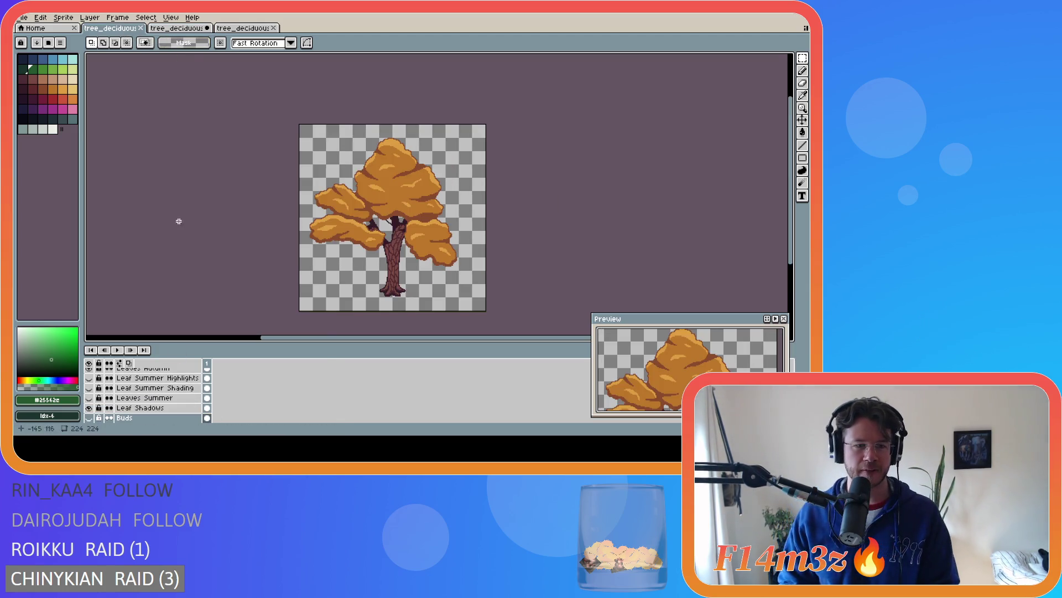
left_click(195, 29)
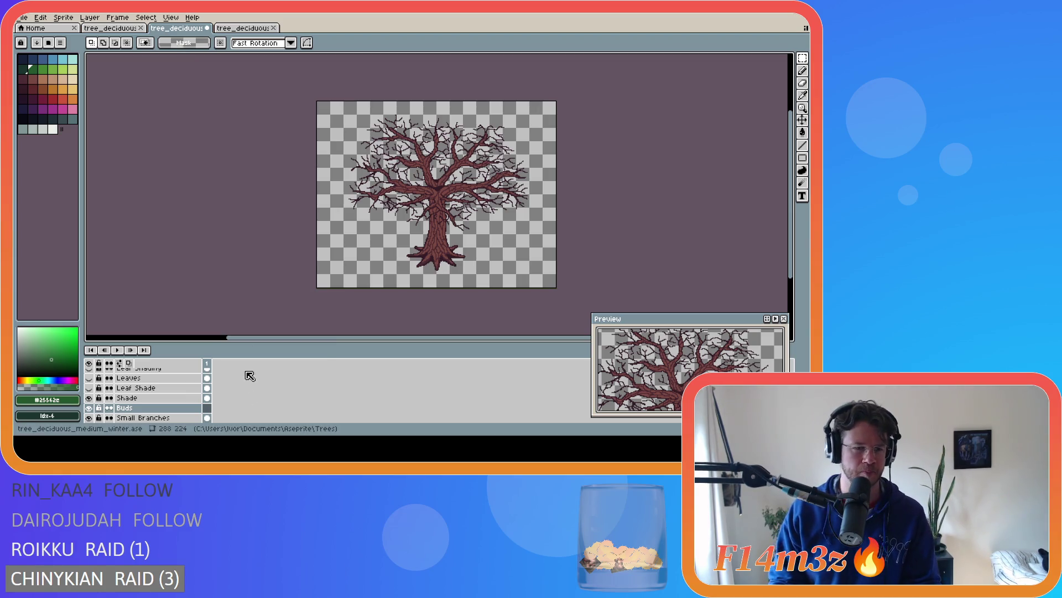
scroll(481, 248, "up", 2)
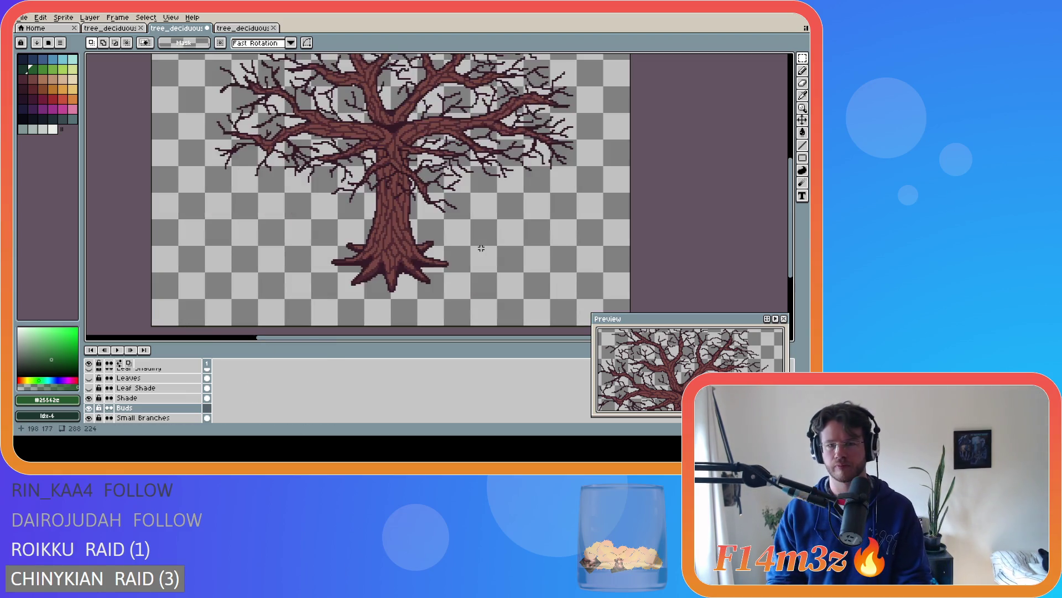
scroll(481, 246, "down", 1)
scroll(476, 225, "up", 1)
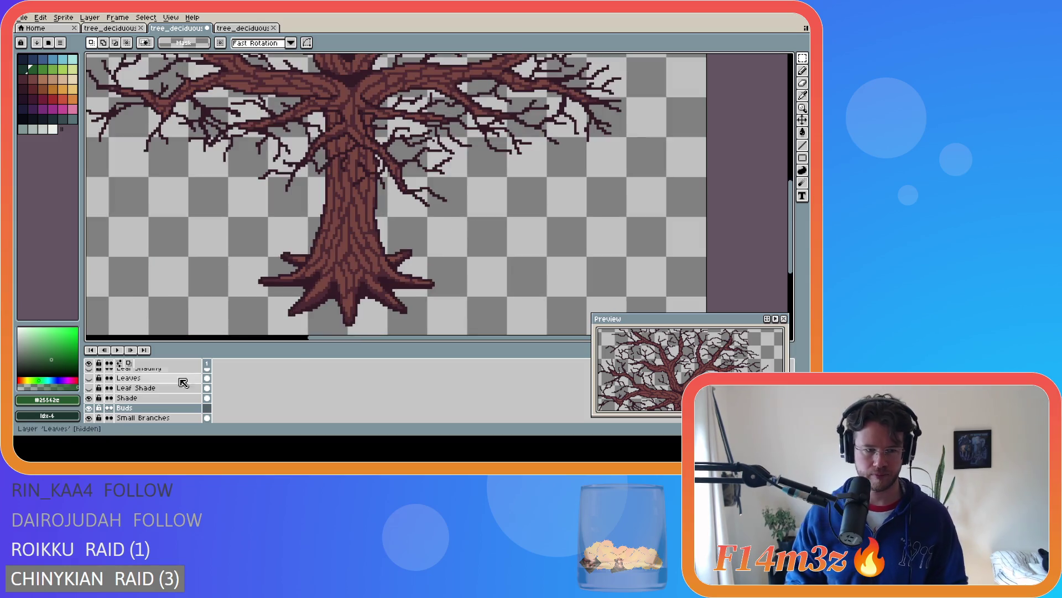
scroll(784, 233, "up", 2)
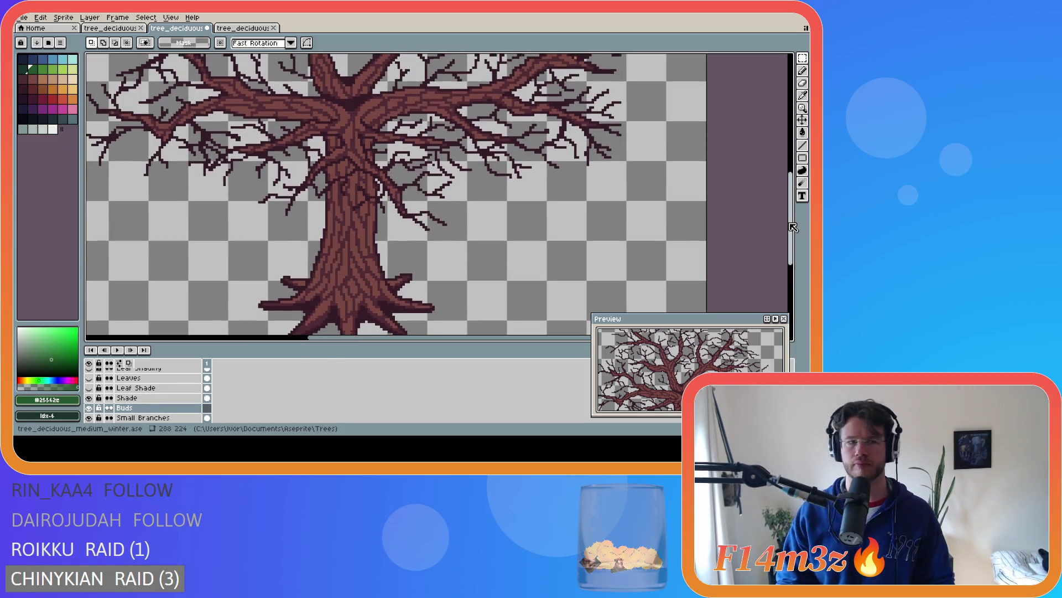
Pick a green palette shade and switch to the Pencil (B)
left_click(33, 71)
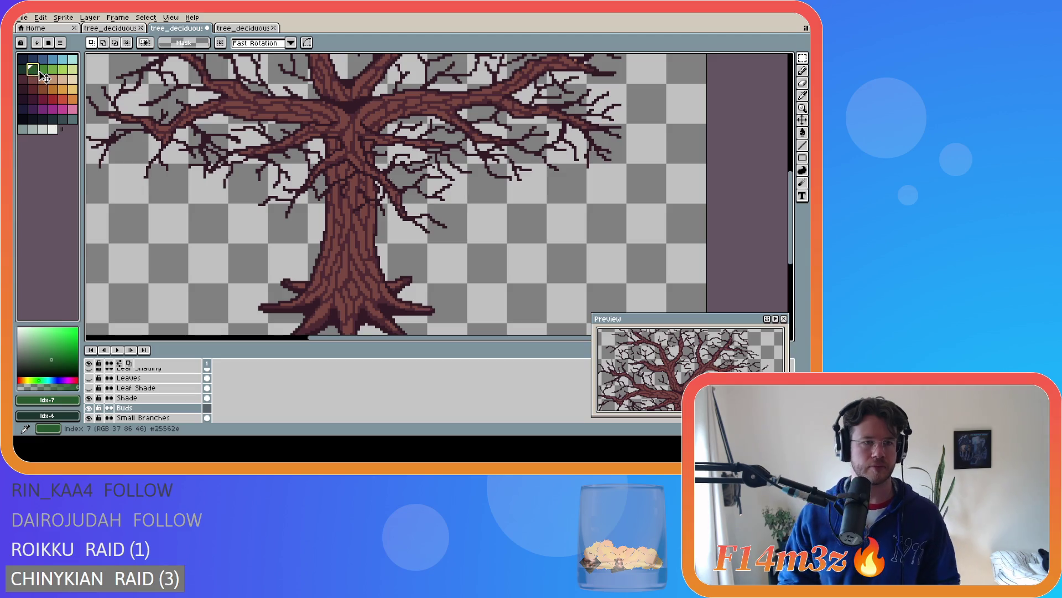
left_click(43, 69)
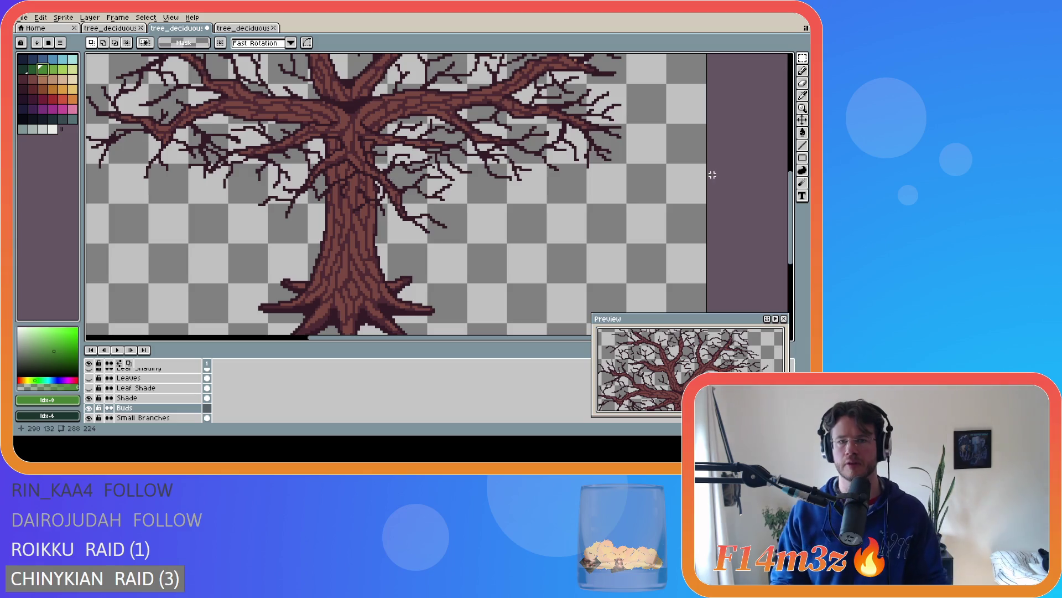
scroll(784, 194, "up", 2)
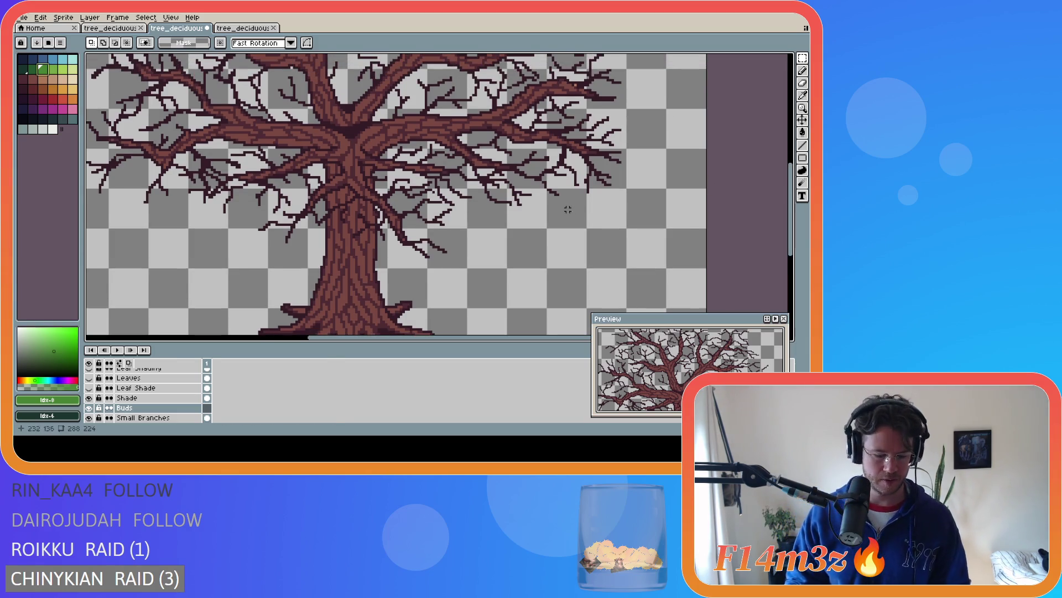
key("b")
Paint the first green bud pixels on a lower branch, undoing one misplaced stroke
scroll(432, 263, "up", 2)
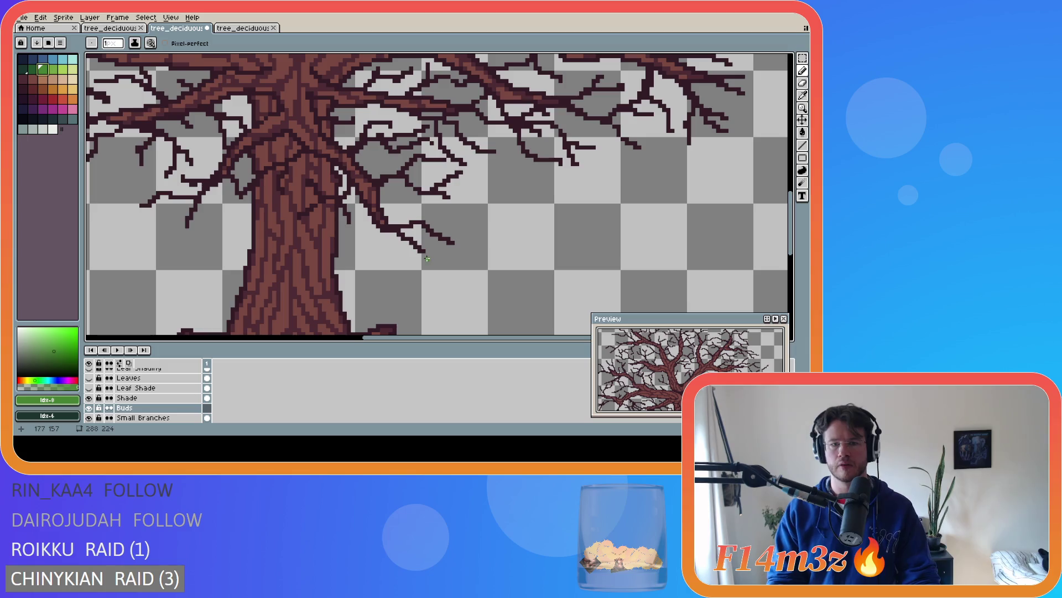
left_click(424, 254)
left_click(427, 258)
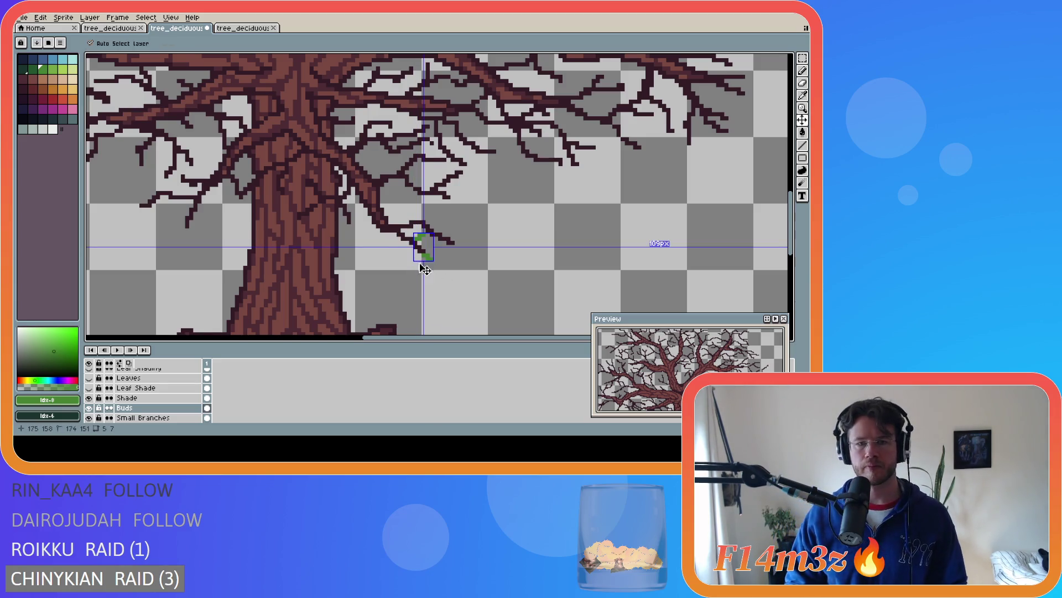
key("ctrl+z")
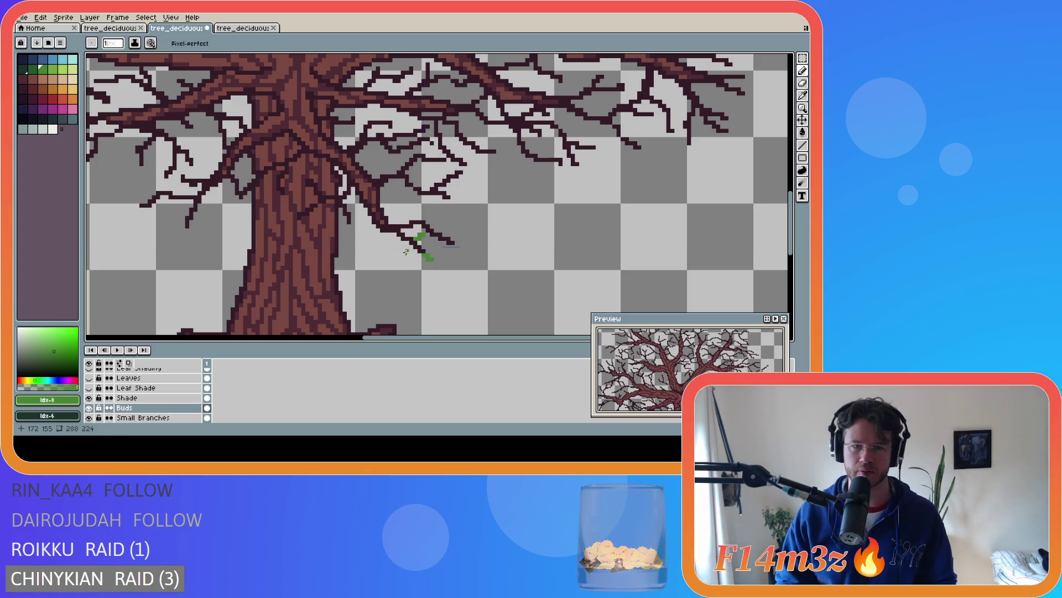
key("ctrl")
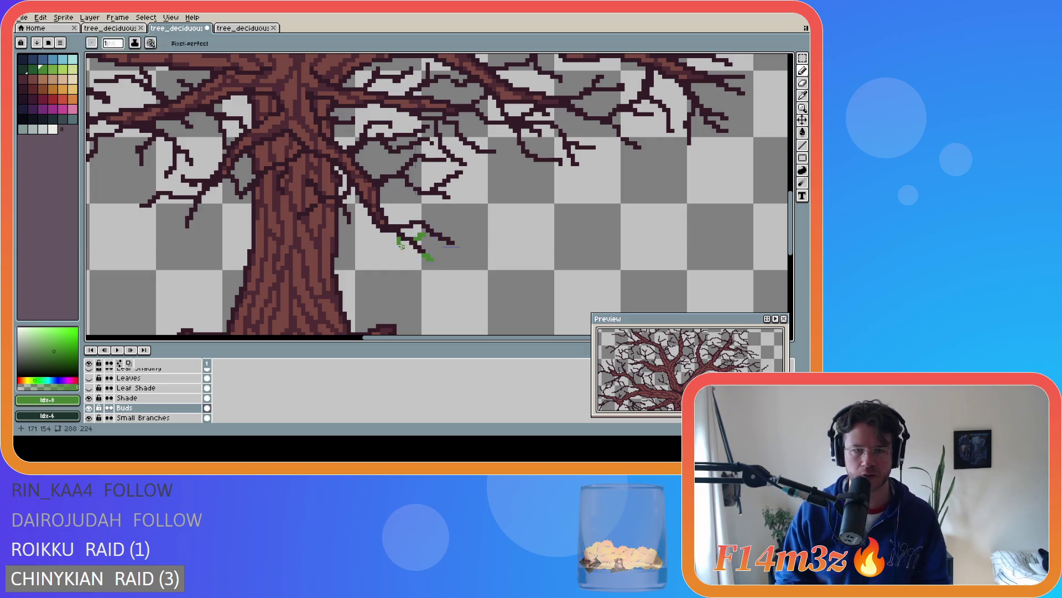
left_click(403, 243)
left_click(401, 245)
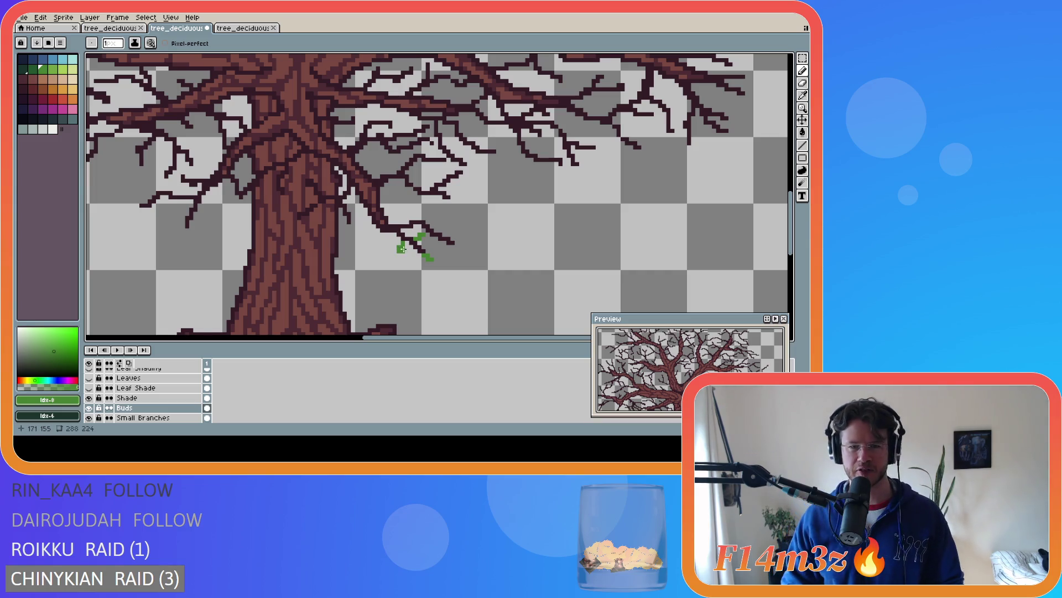
Add more green buds at the lower-right branch tips, undoing one stray stroke
left_click(445, 234)
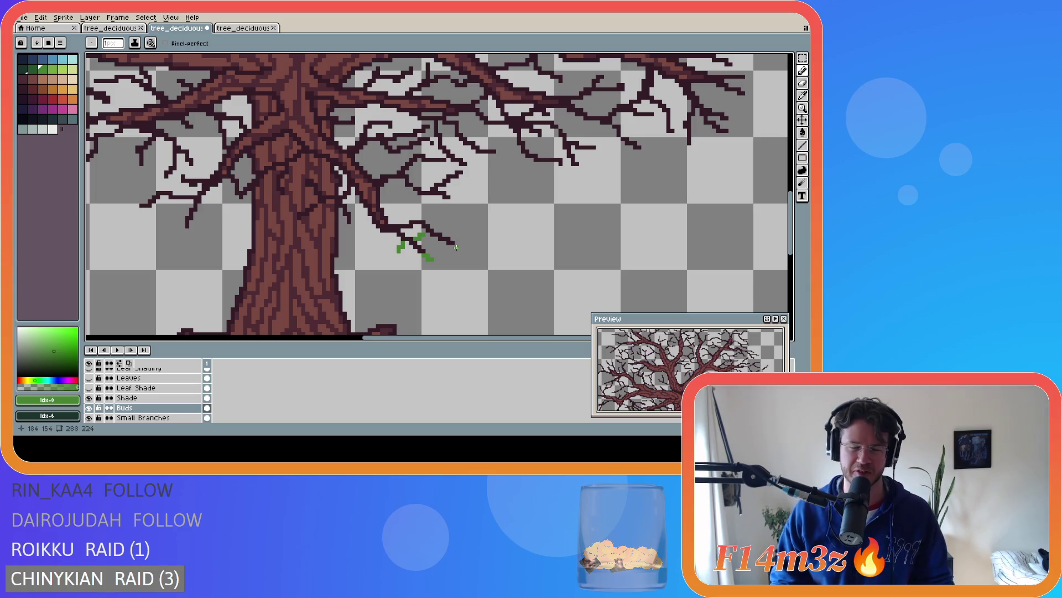
left_click_drag(455, 248, 459, 251)
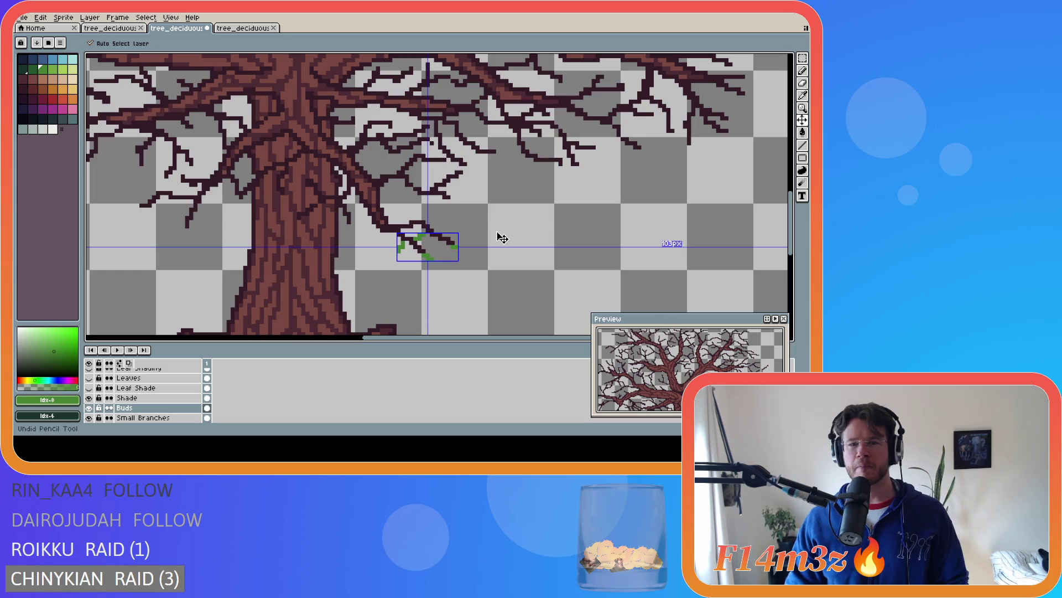
left_click_drag(457, 245, 464, 246)
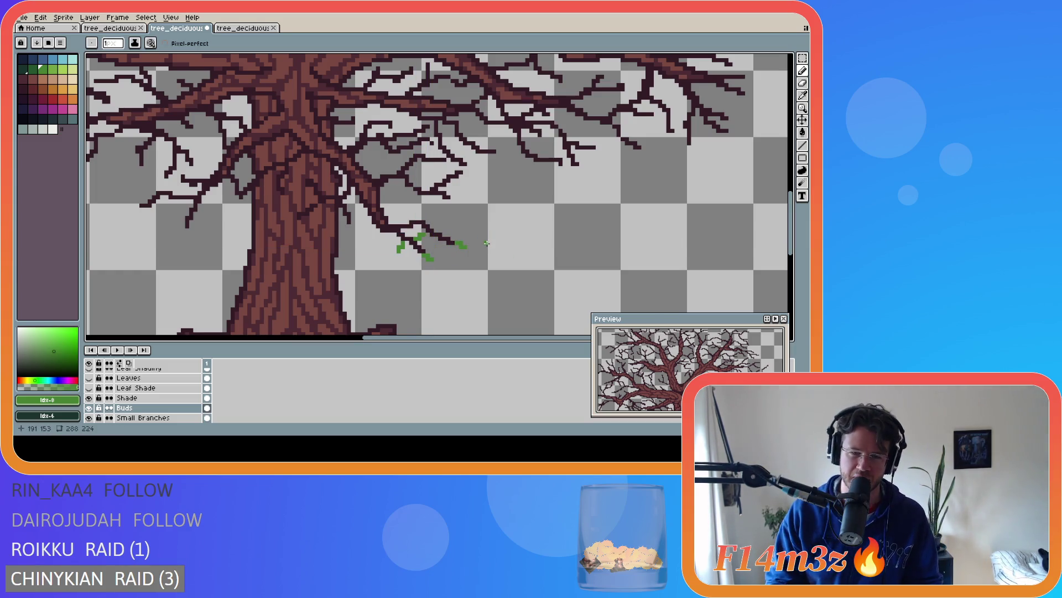
key("ctrl+z")
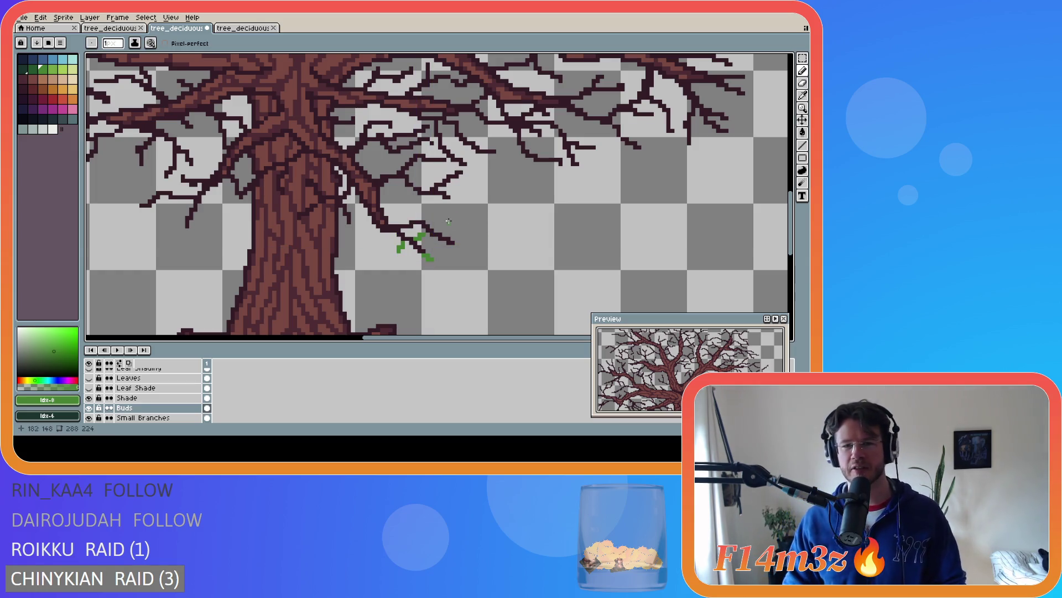
left_click(424, 219)
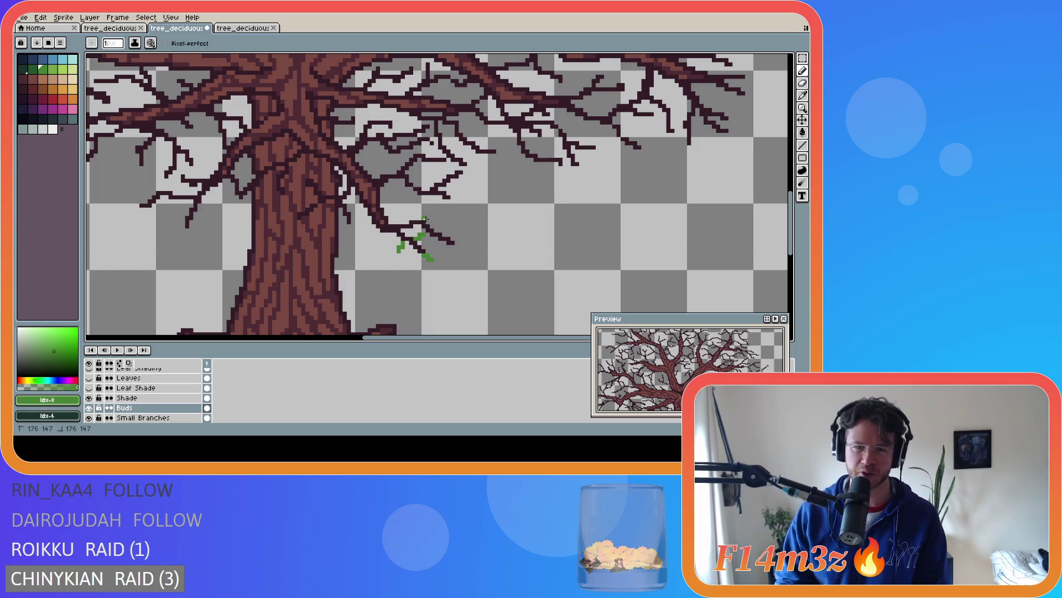
left_click_drag(423, 219, 430, 214)
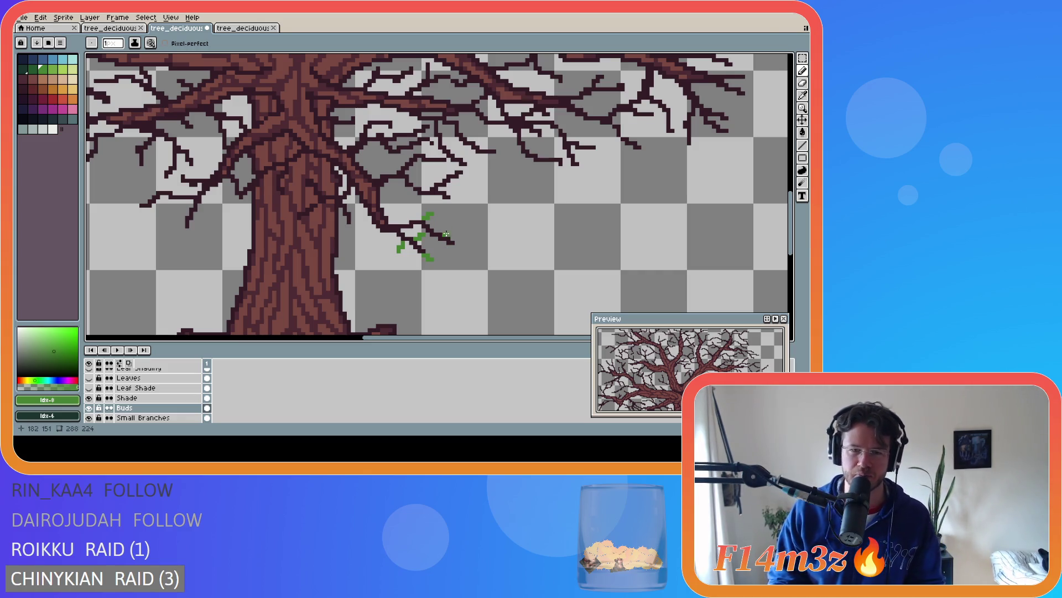
left_click(447, 234)
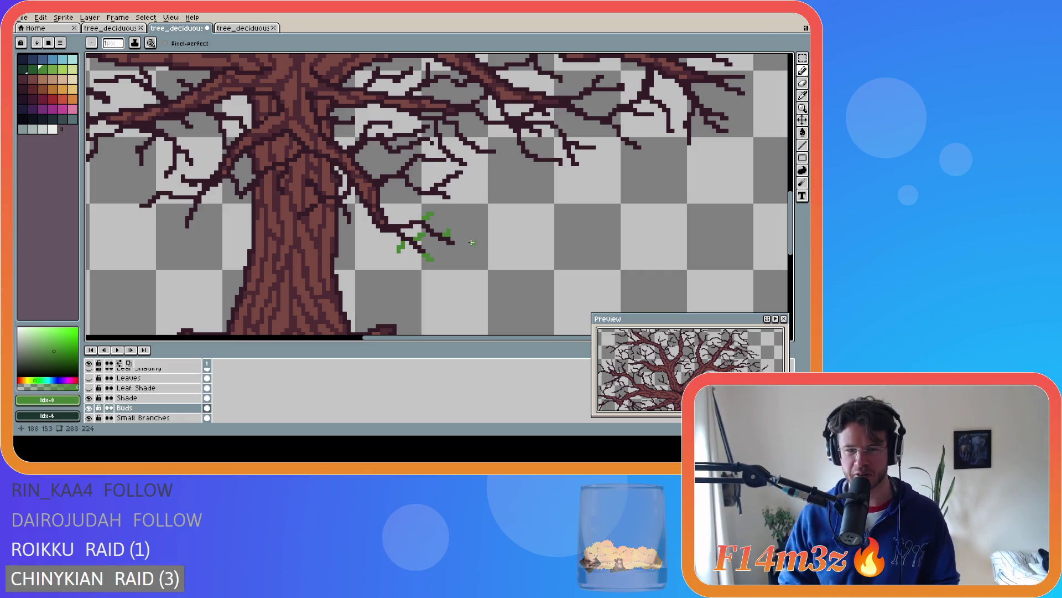
key("ctrl")
key("ctrl")
key("ctrl")
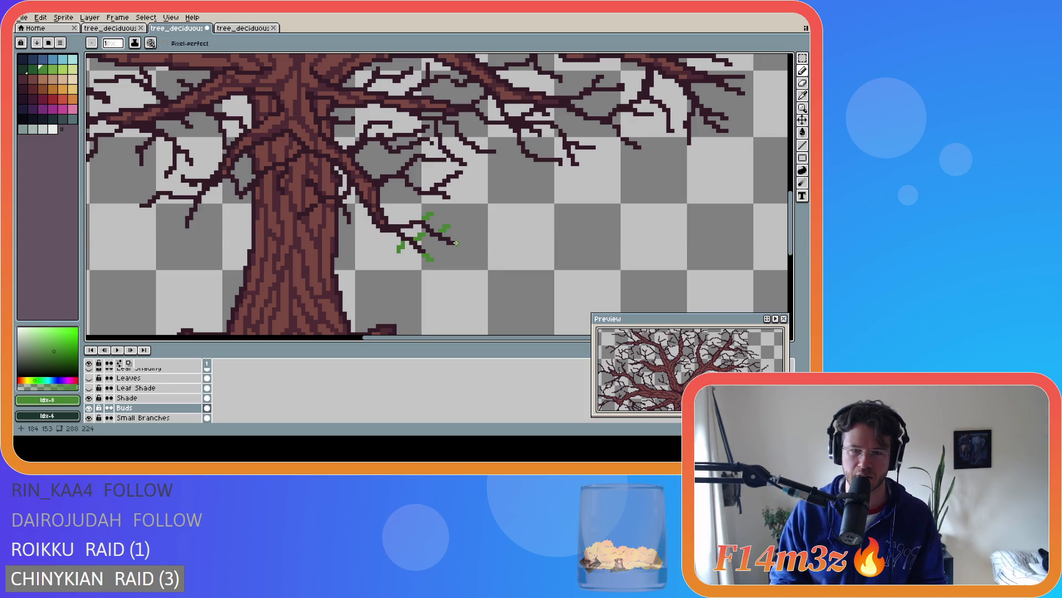
left_click(458, 250)
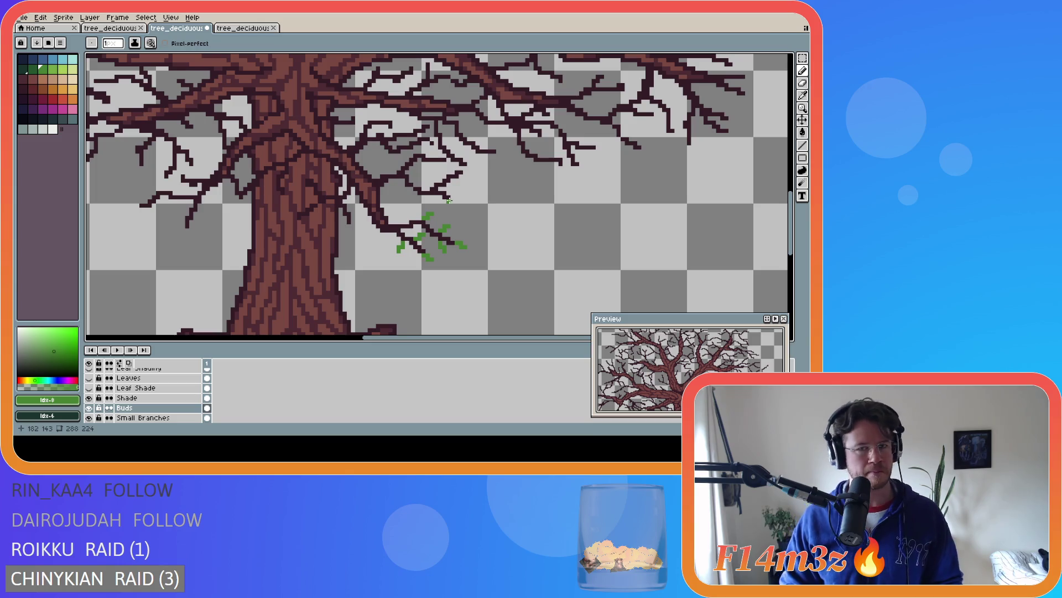
Dot green bud pixels up the branch's upper twigs right of the trunk, saving partway
left_click(451, 203)
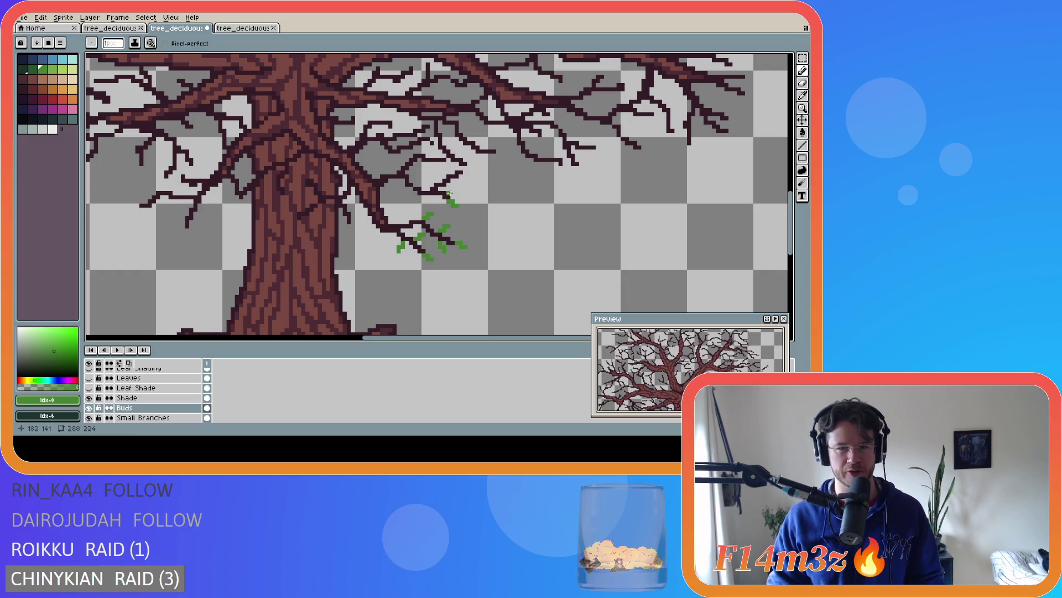
key("ctrl+s")
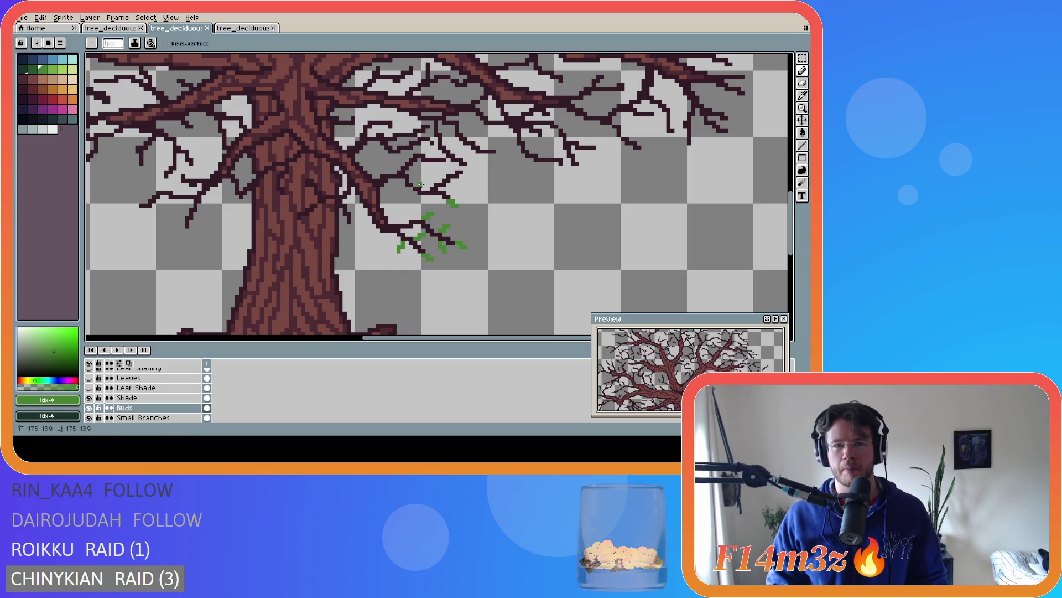
left_click(421, 183)
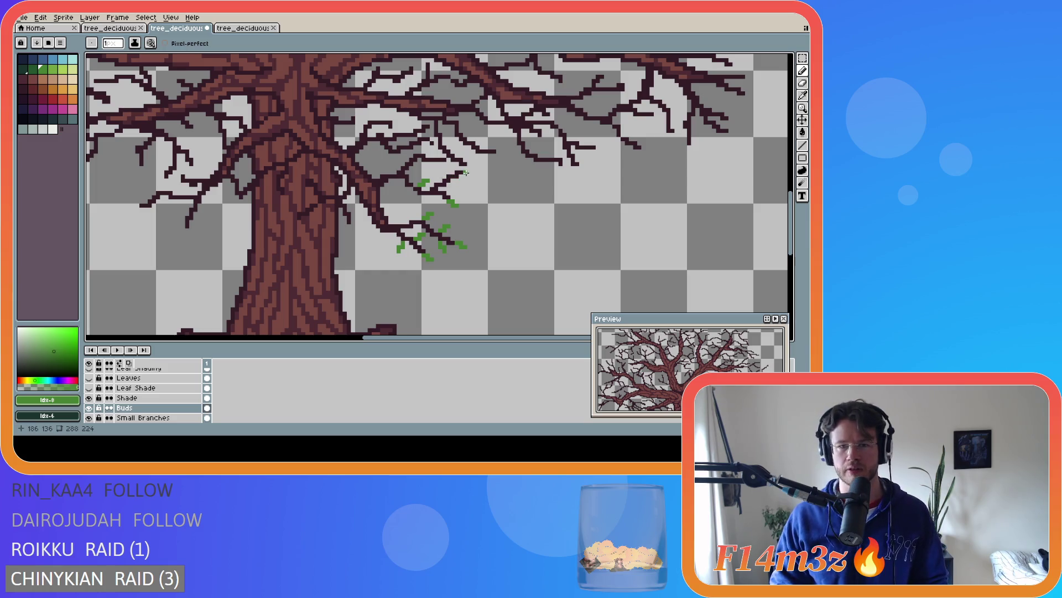
left_click(468, 174)
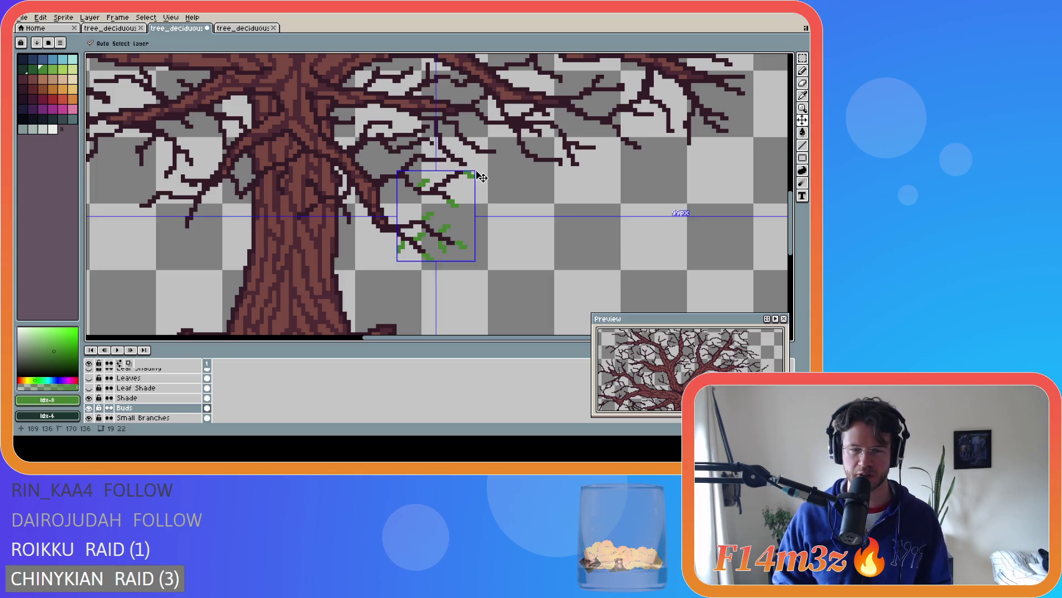
key("ctrl+z")
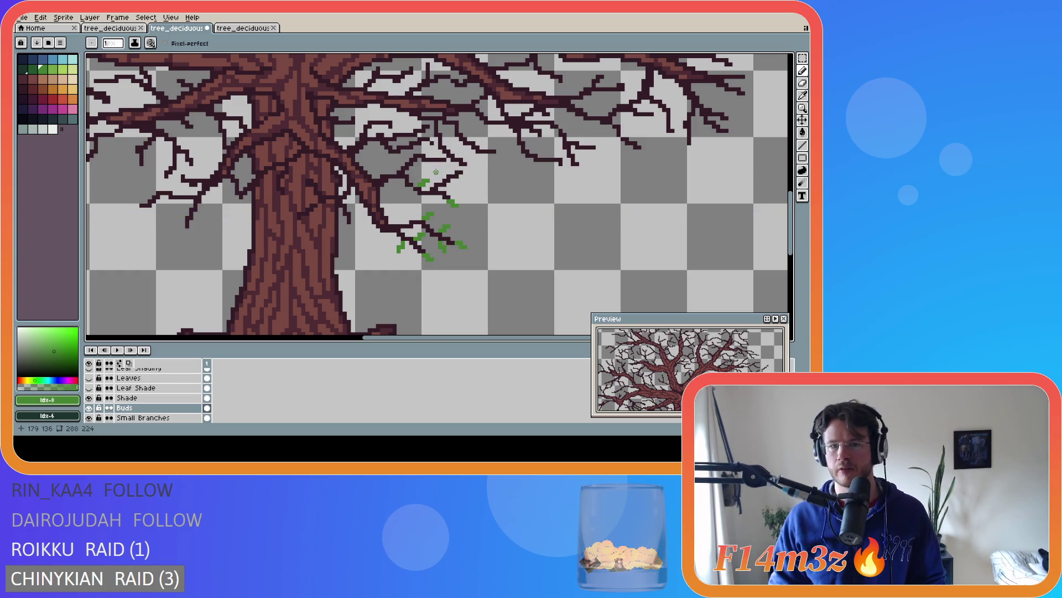
left_click_drag(440, 171, 441, 169)
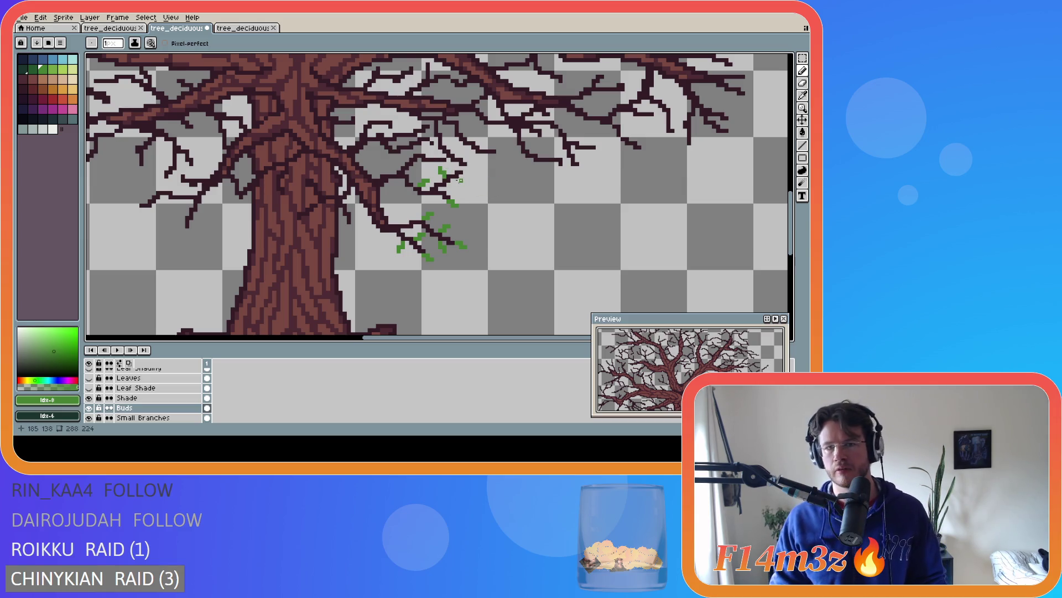
left_click_drag(457, 179, 461, 182)
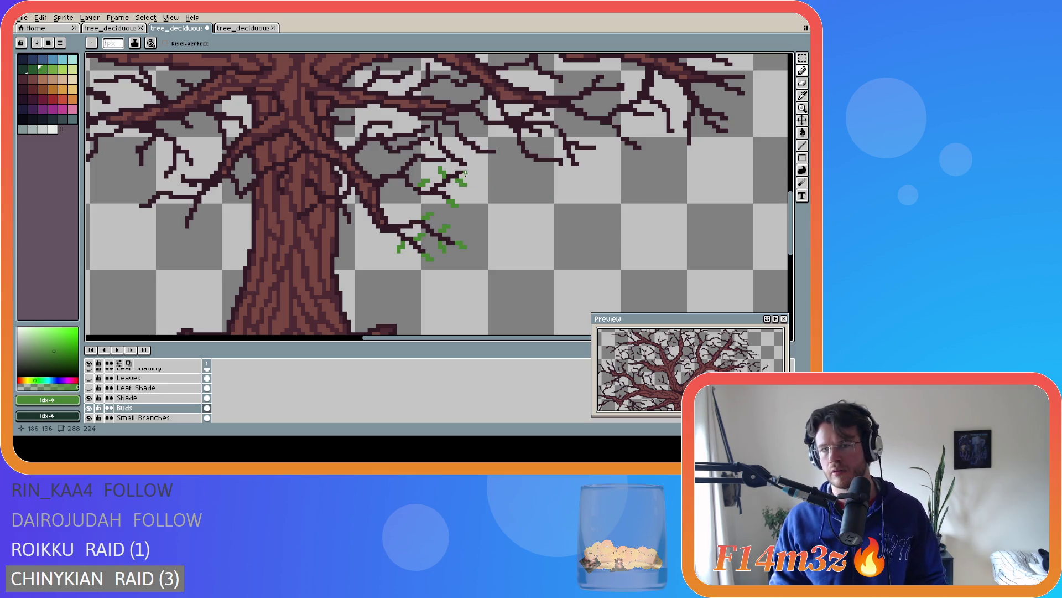
left_click(465, 172)
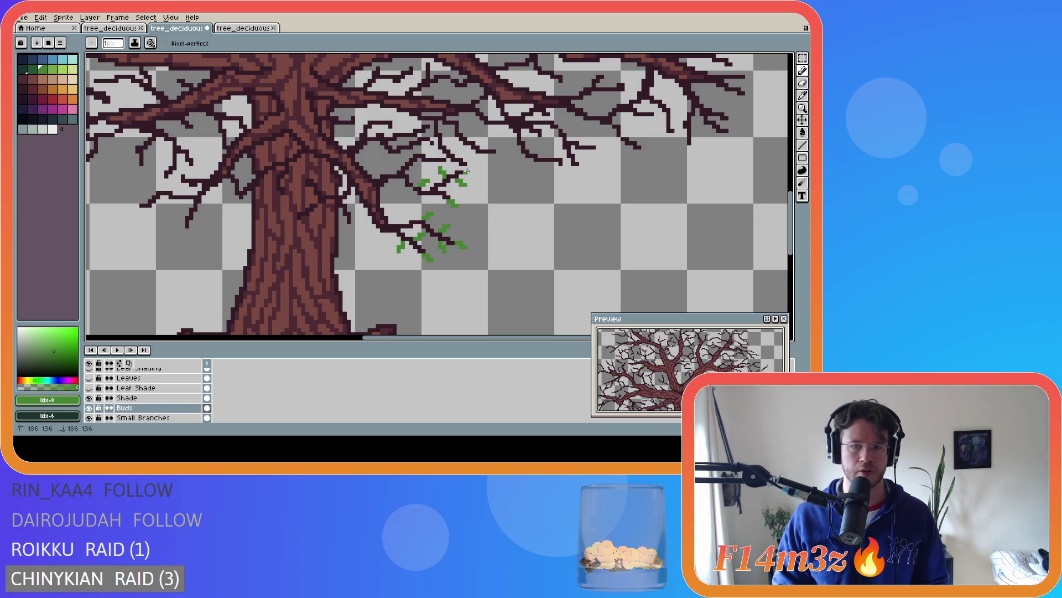
left_click(468, 170)
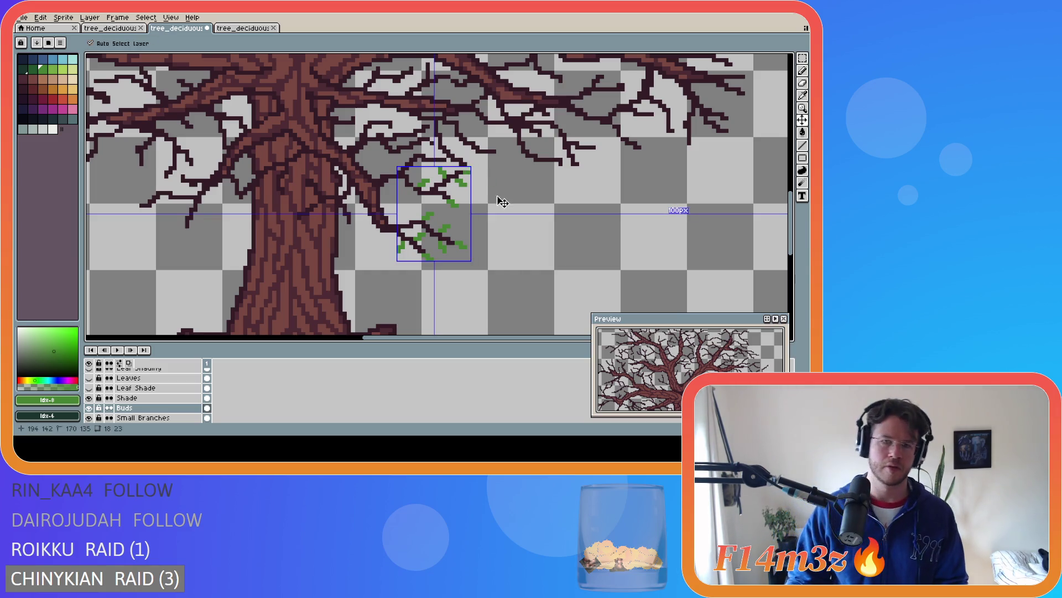
Add five more green bud pixels around the upper cluster, then save the sprite
left_click(462, 168)
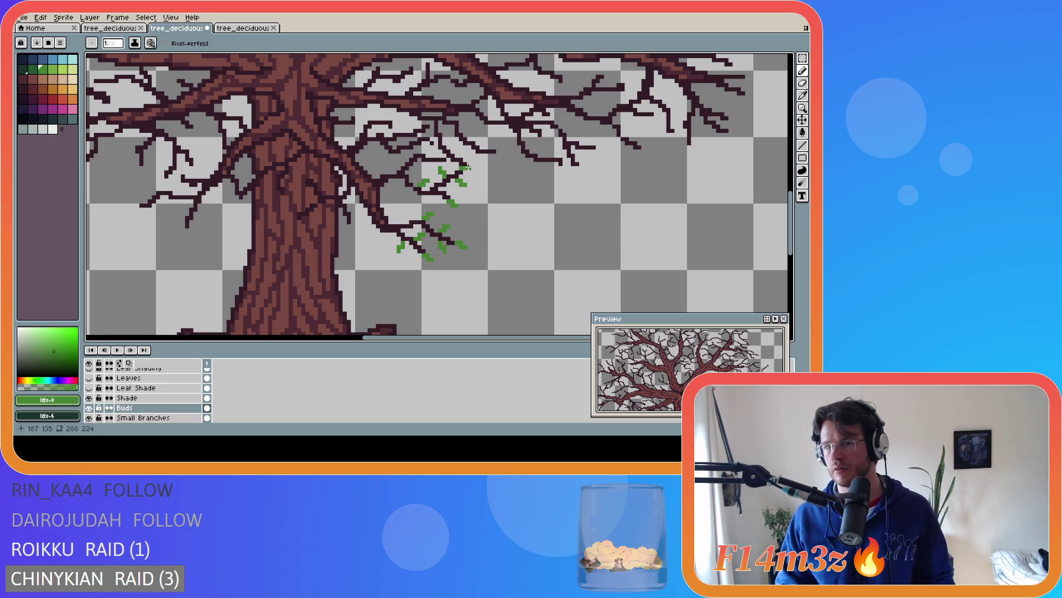
left_click(468, 175)
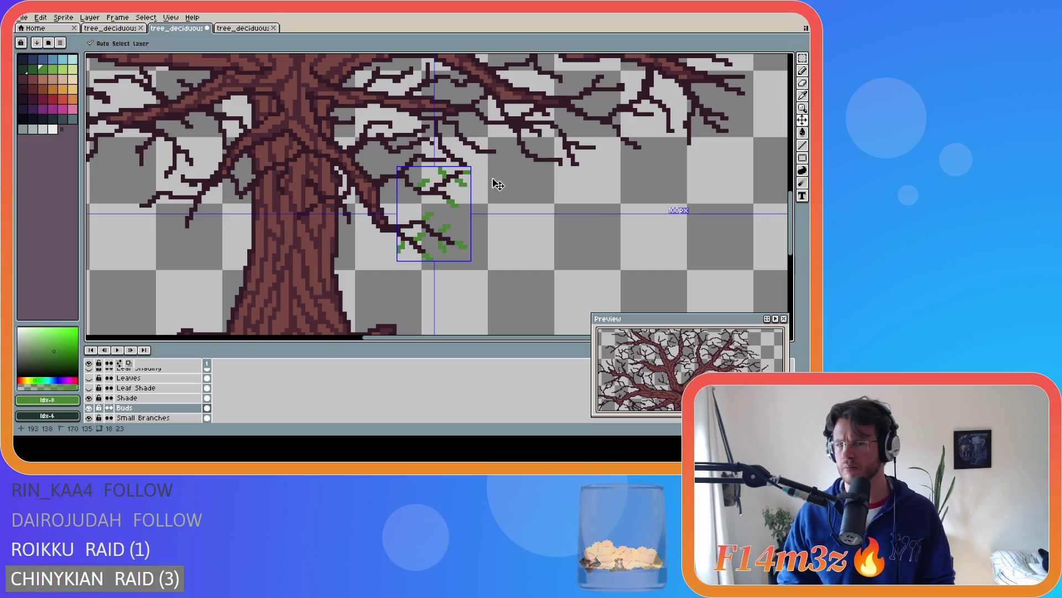
left_click_drag(461, 167, 465, 168)
left_click(468, 164)
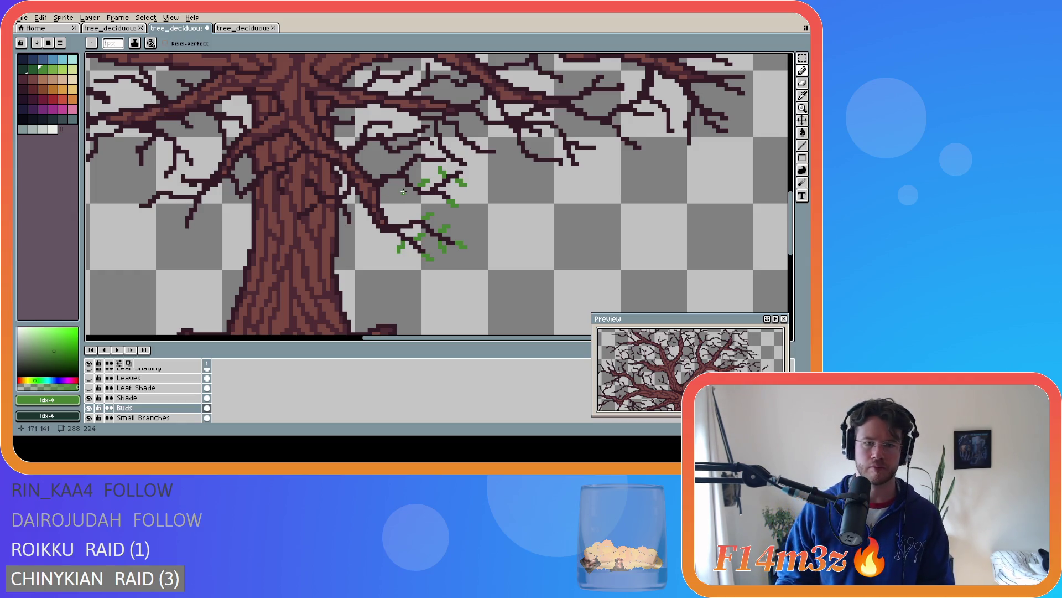
left_click(405, 192)
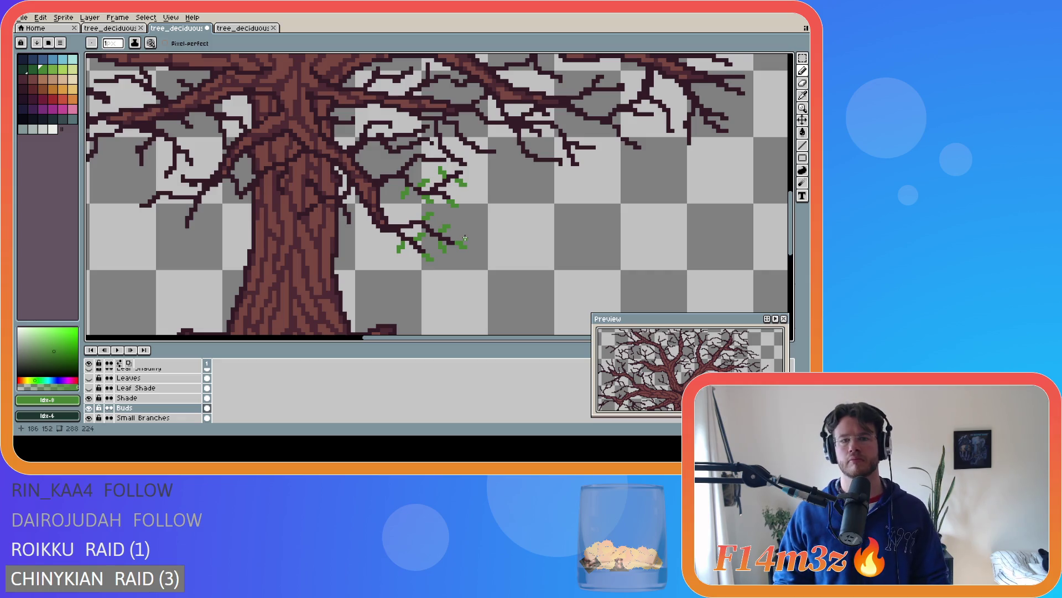
key("ctrl+s")
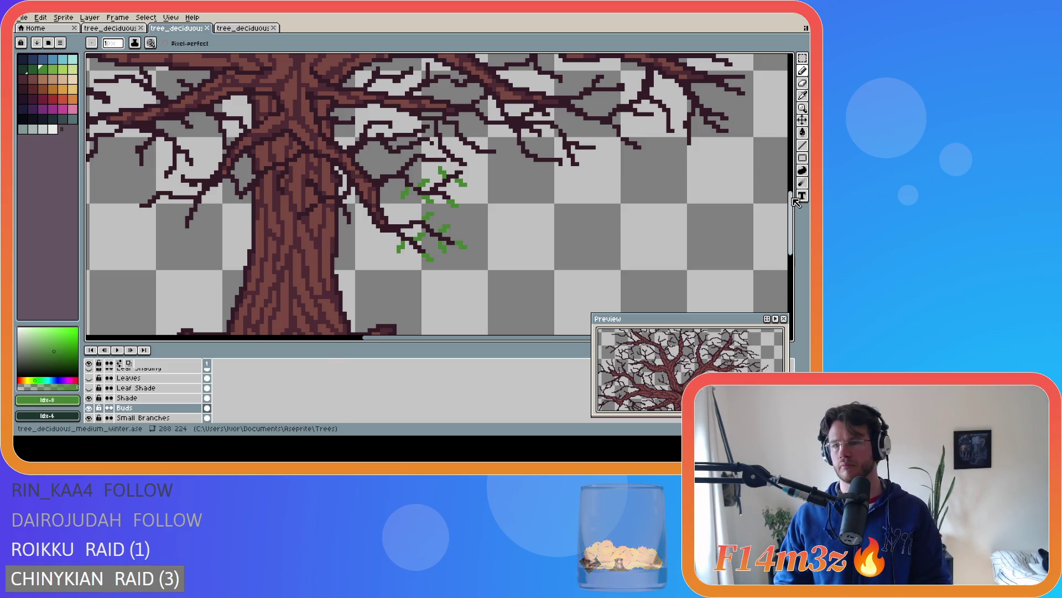
Dab a green bud pixel above the cluster on the Buds layer
scroll(634, 185, "up", 2)
scroll(176, 400, "up", 3)
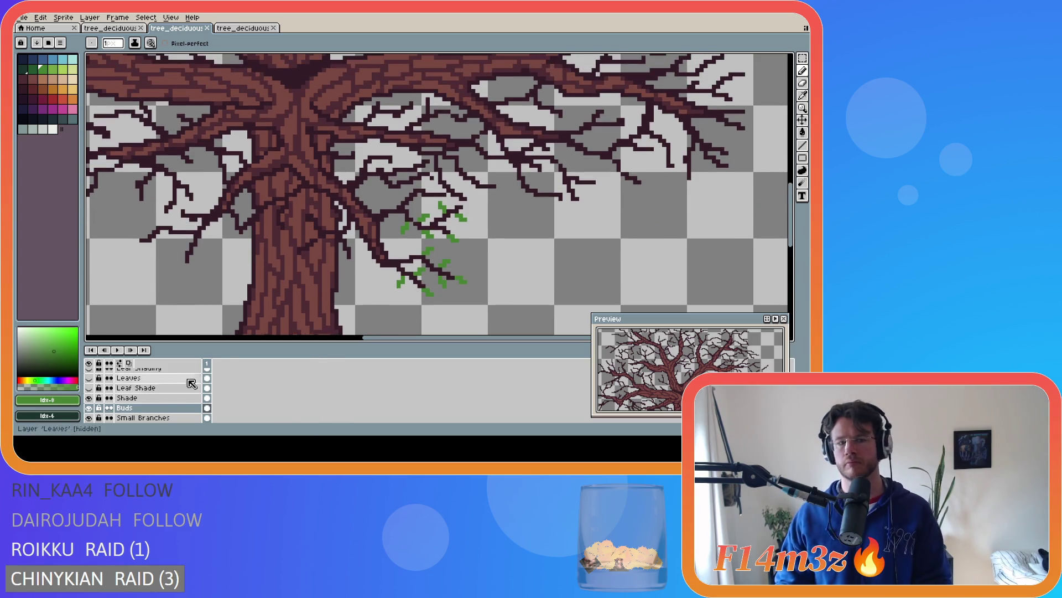
scroll(176, 399, "down", 4)
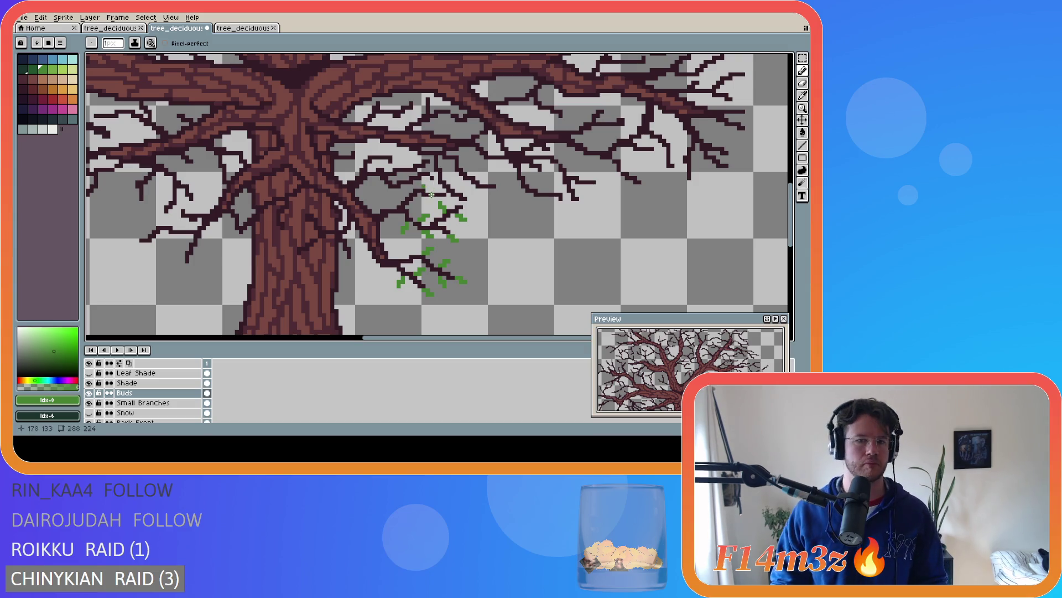
left_click(428, 190)
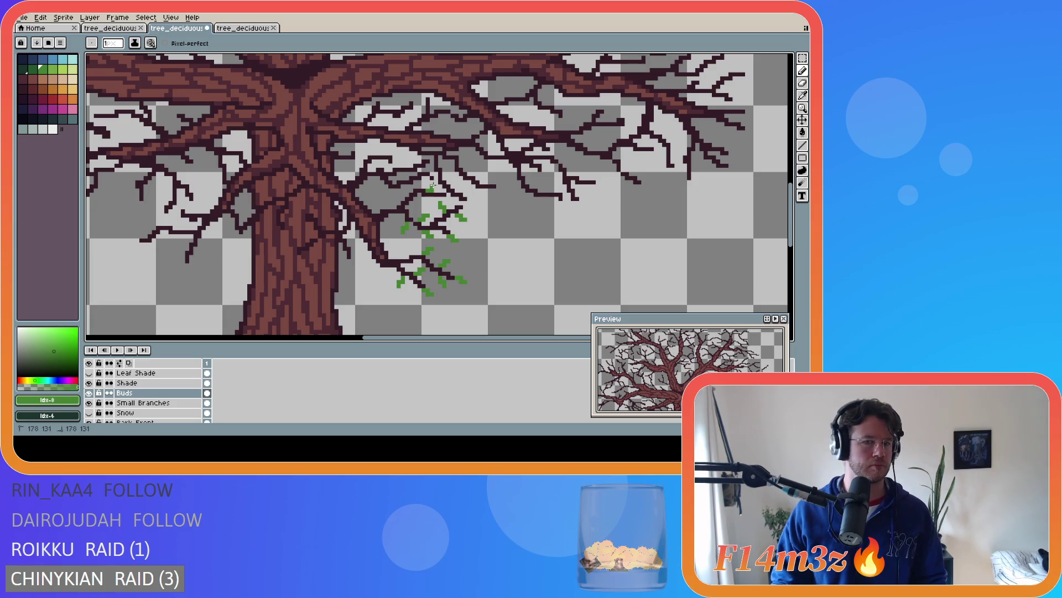
key("v")
key("b")
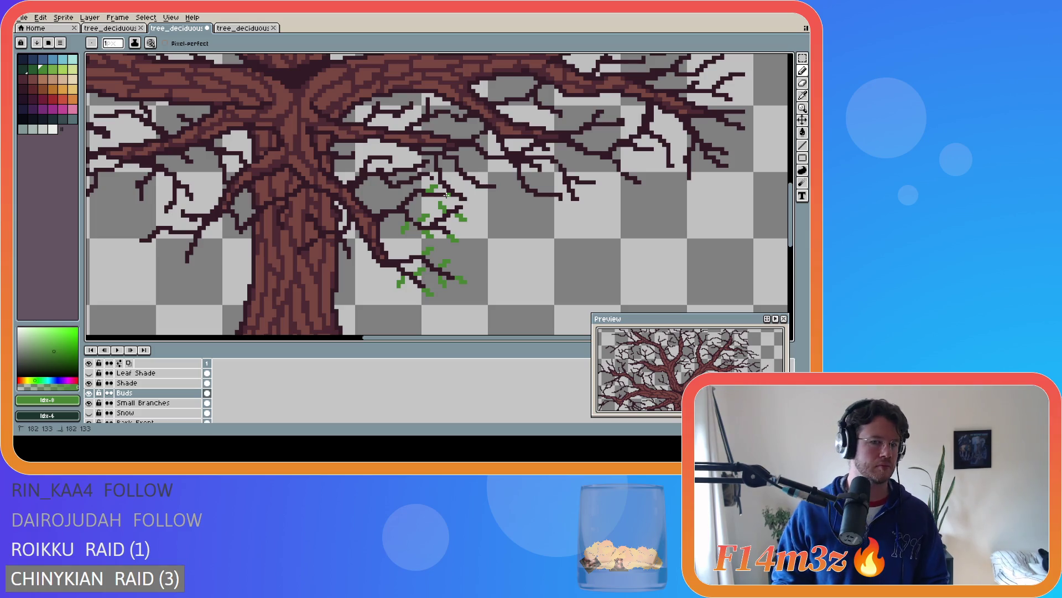
key("v")
key("b")
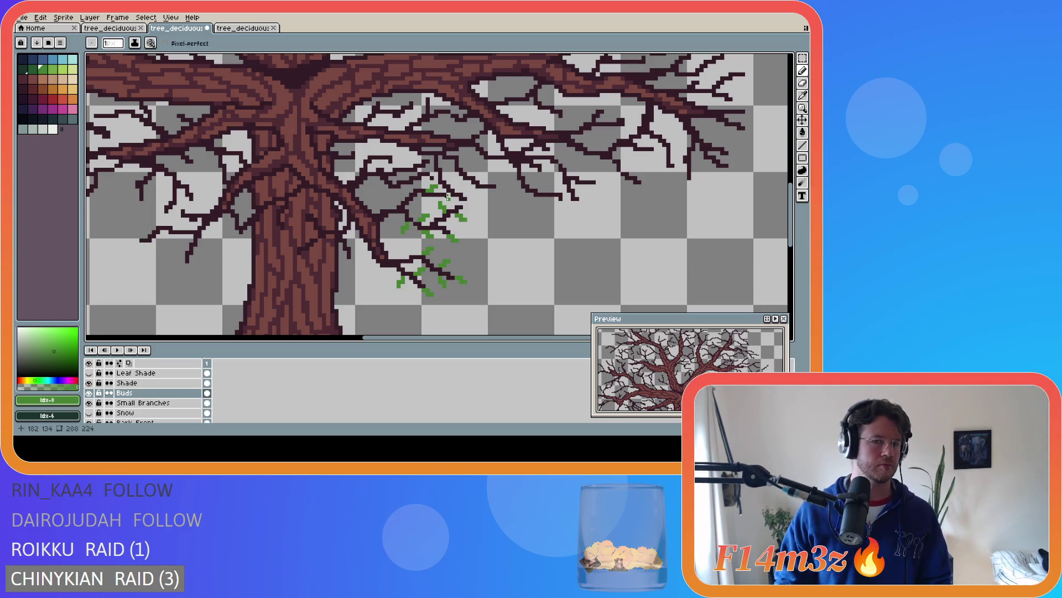
Paint more bud pixels atop the upper cluster, save, and add a bud near the trunk
left_click(448, 195)
left_click_drag(451, 196, 453, 193)
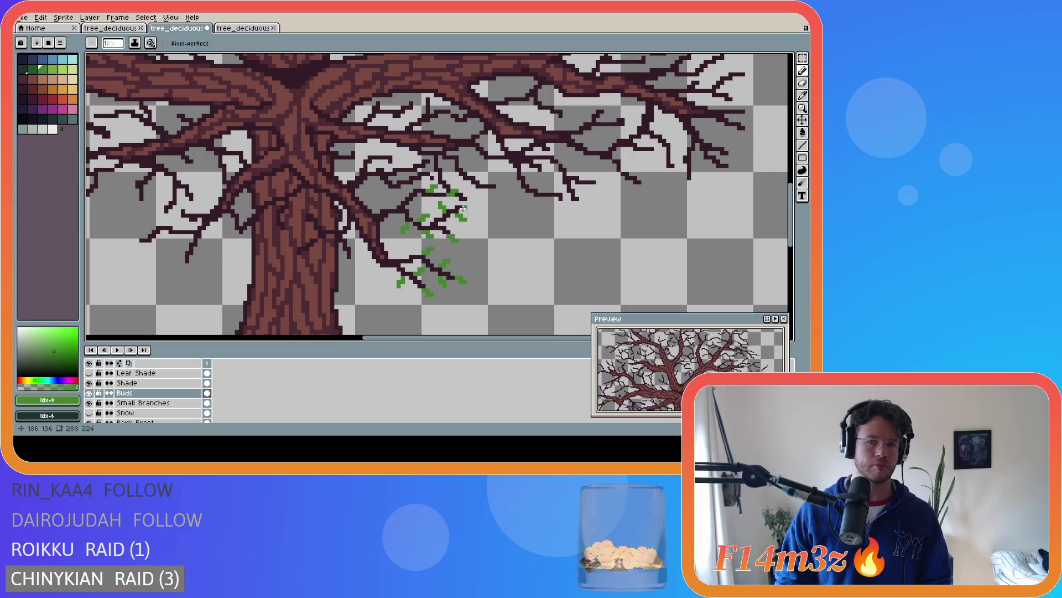
left_click_drag(464, 201, 469, 198)
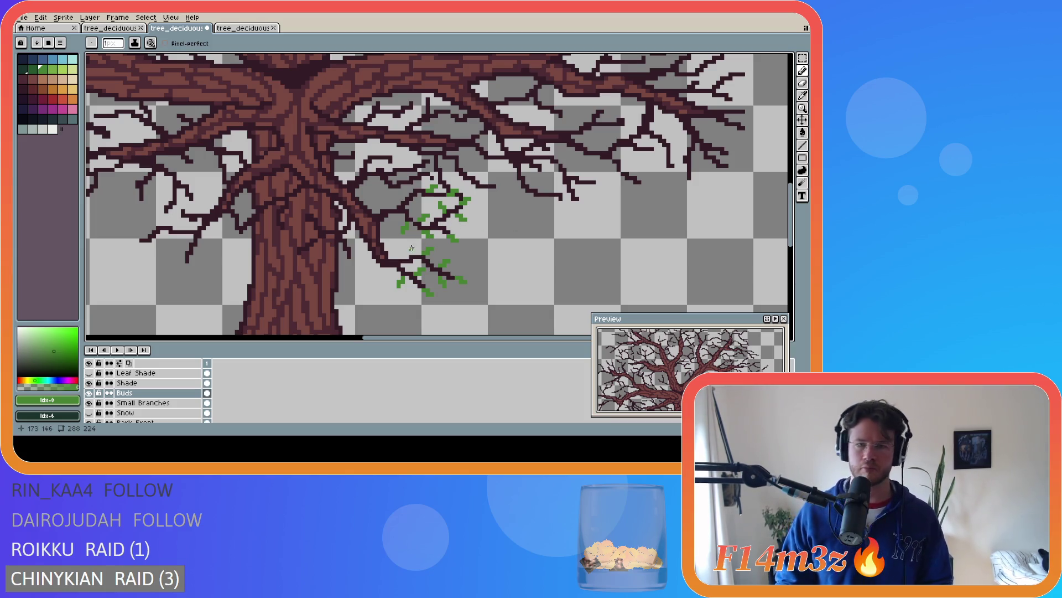
left_click_drag(466, 205, 468, 199)
key("ctrl+s")
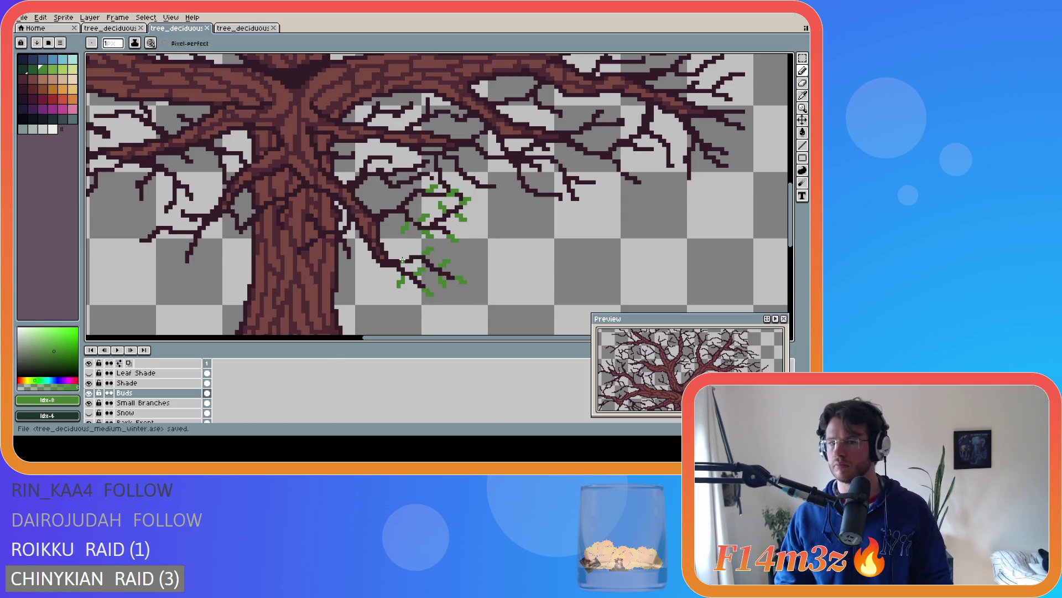
left_click(349, 263)
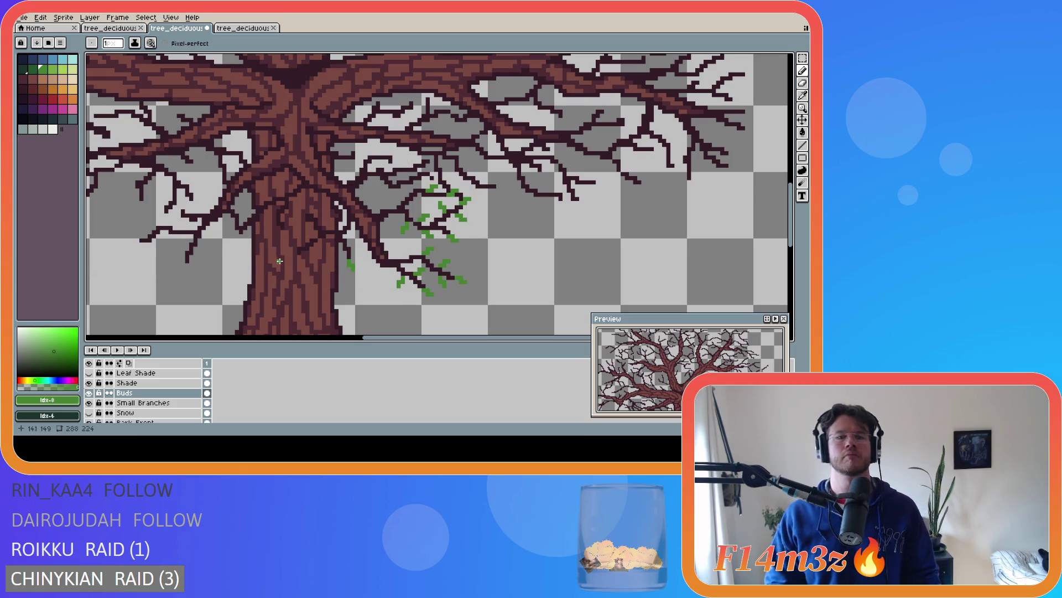
Paint buds on the twigs beside the trunk and toggle the layer to compare
left_click(297, 259)
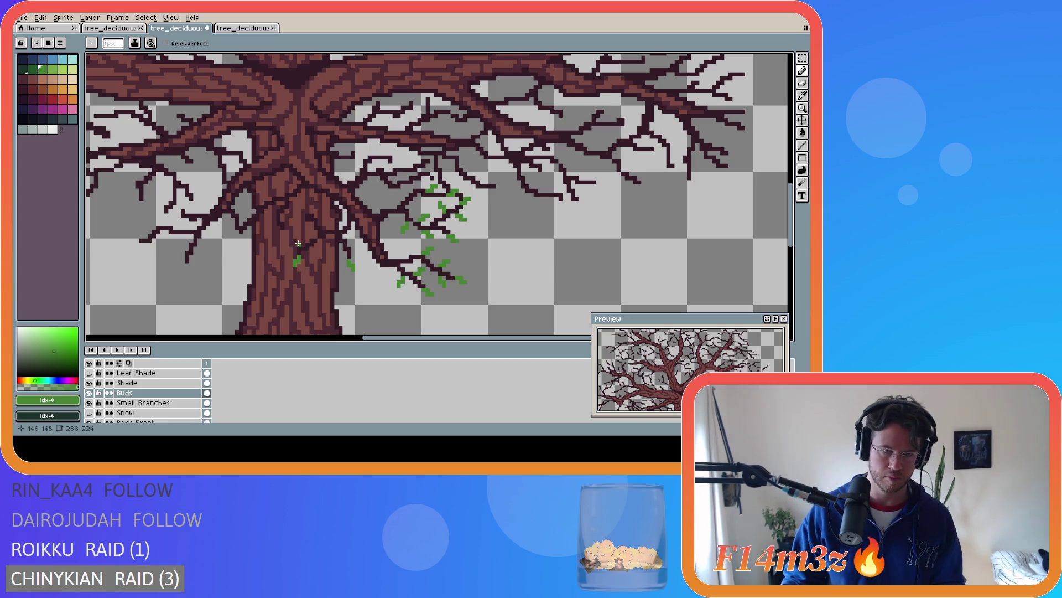
left_click(296, 244)
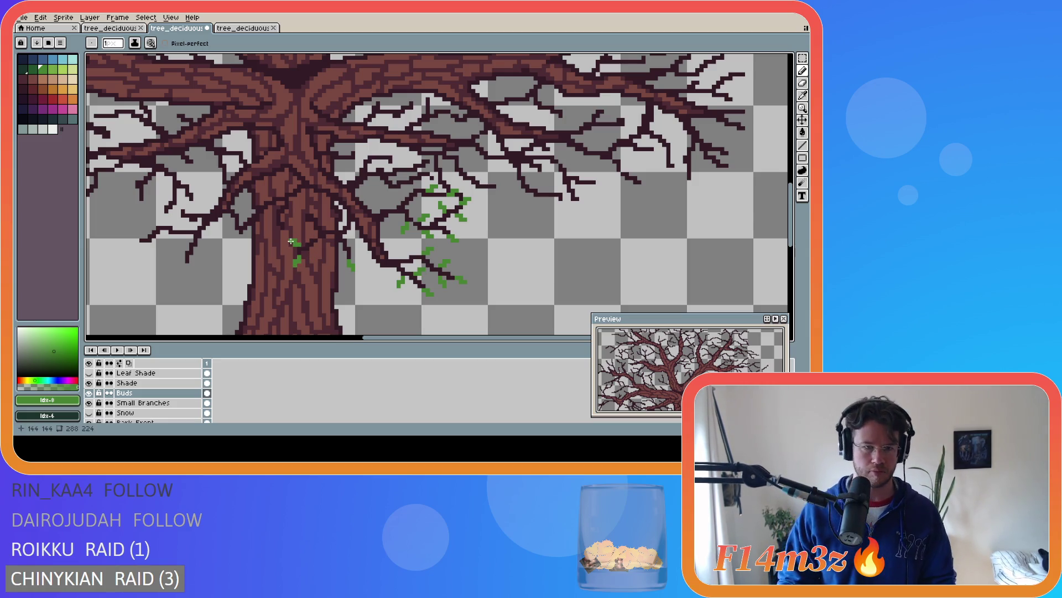
left_click(319, 249)
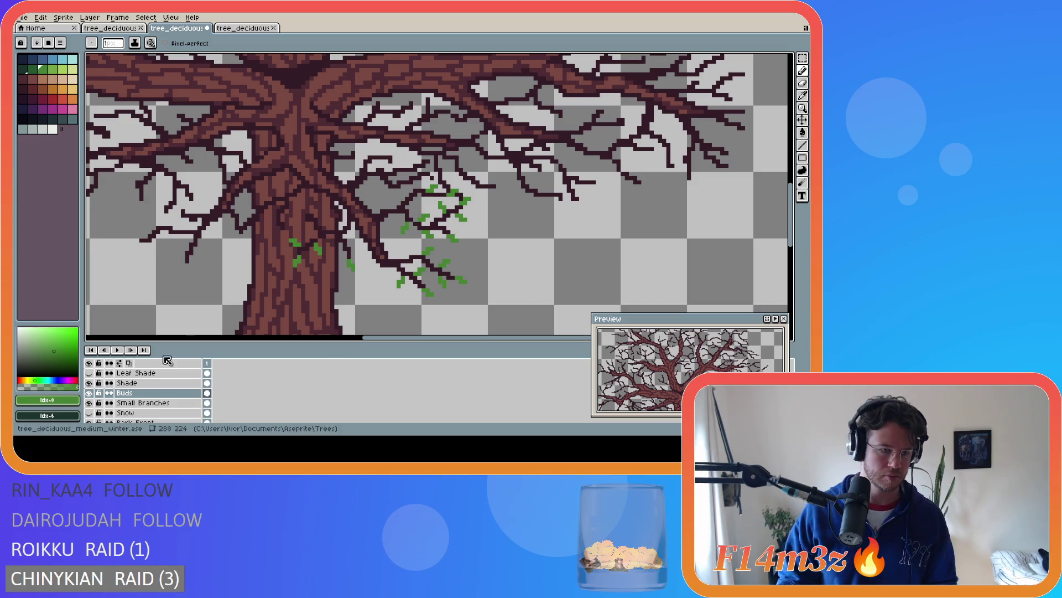
left_click(90, 403)
left_click(89, 403)
left_click(90, 404)
left_click(89, 404)
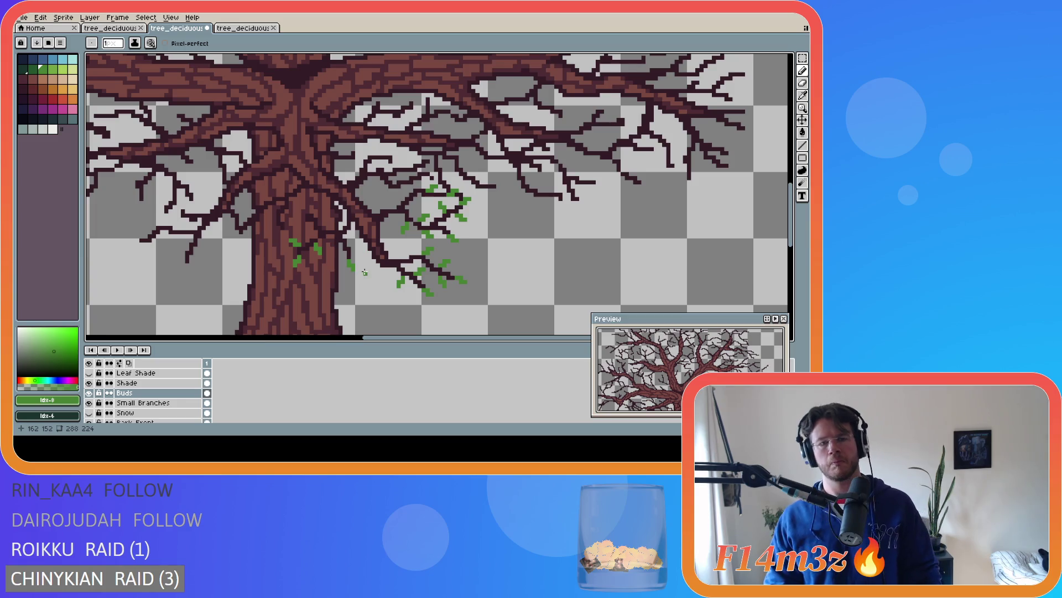
Add dark-green buds along the trunk's right edge and save
left_click(339, 253)
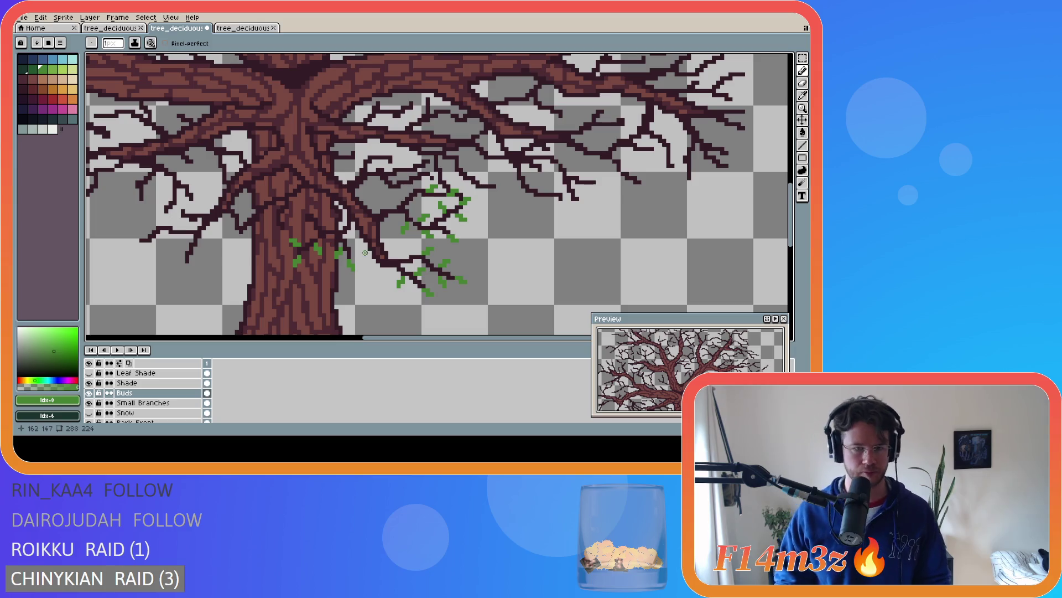
left_click(351, 237)
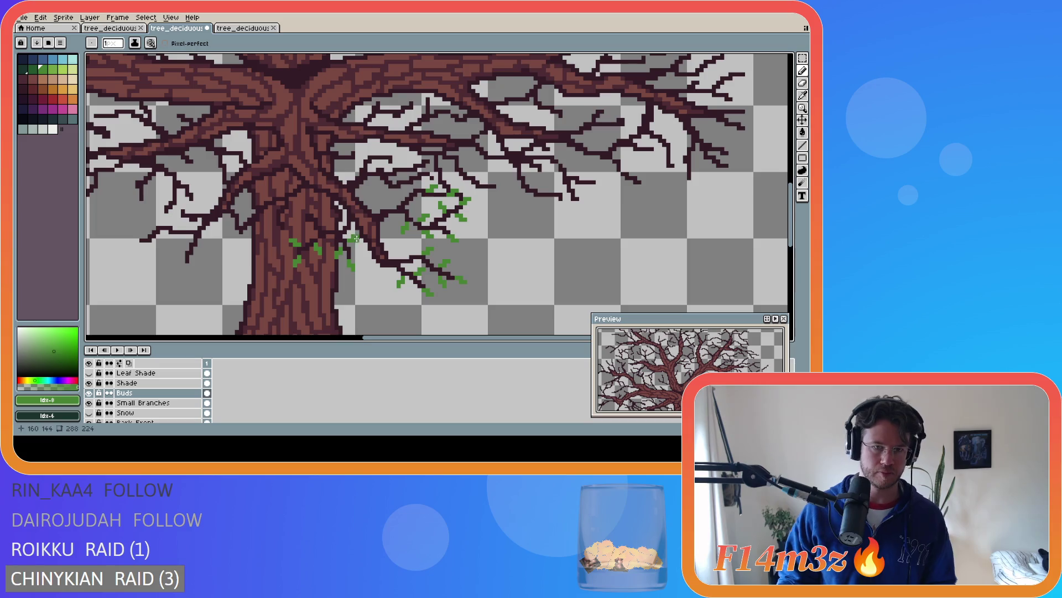
left_click(349, 241)
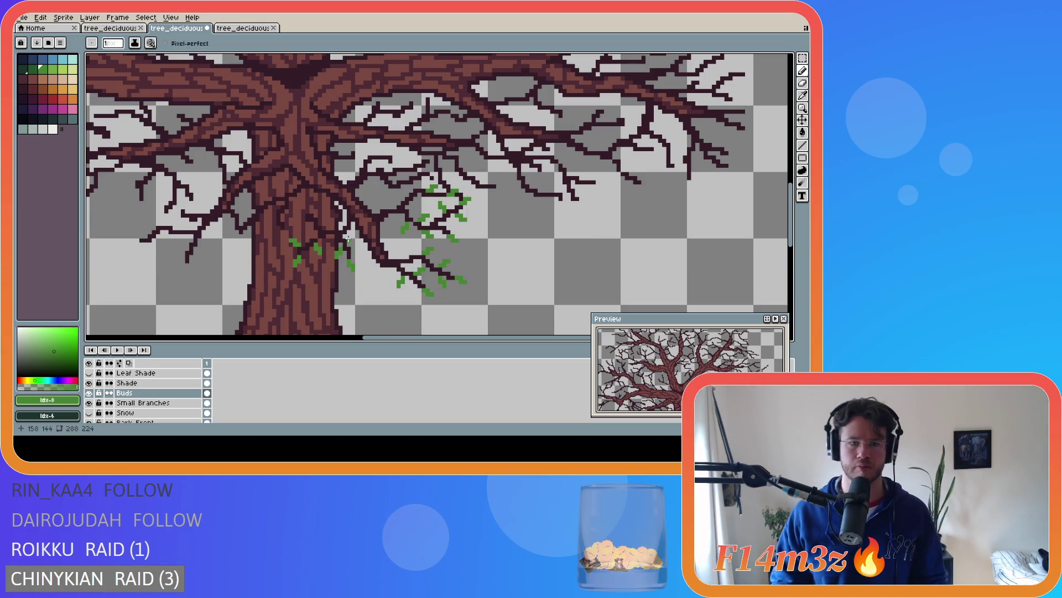
left_click_drag(351, 243, 355, 244)
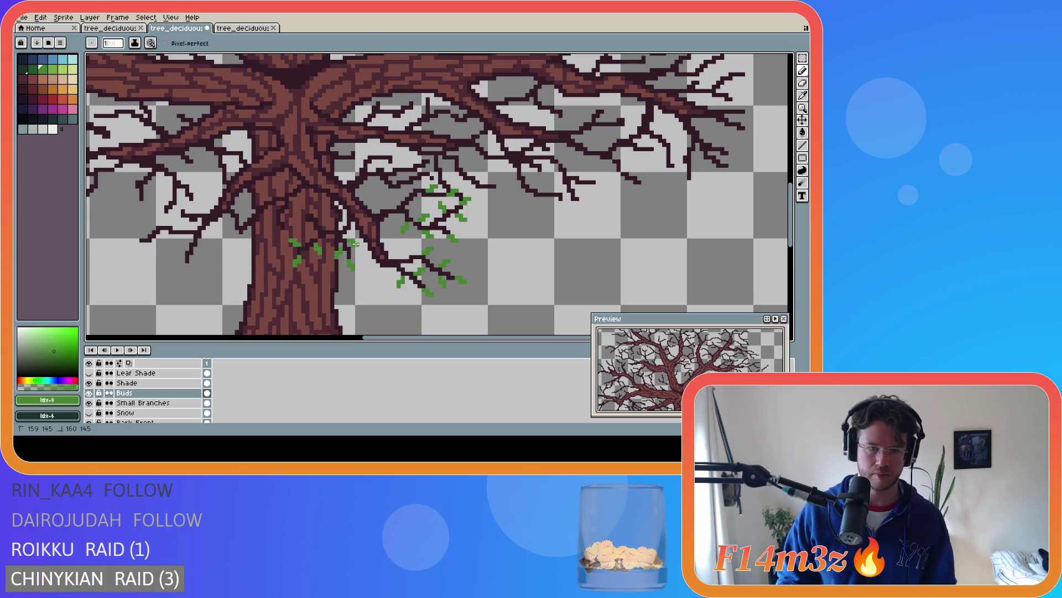
key("ctrl+s")
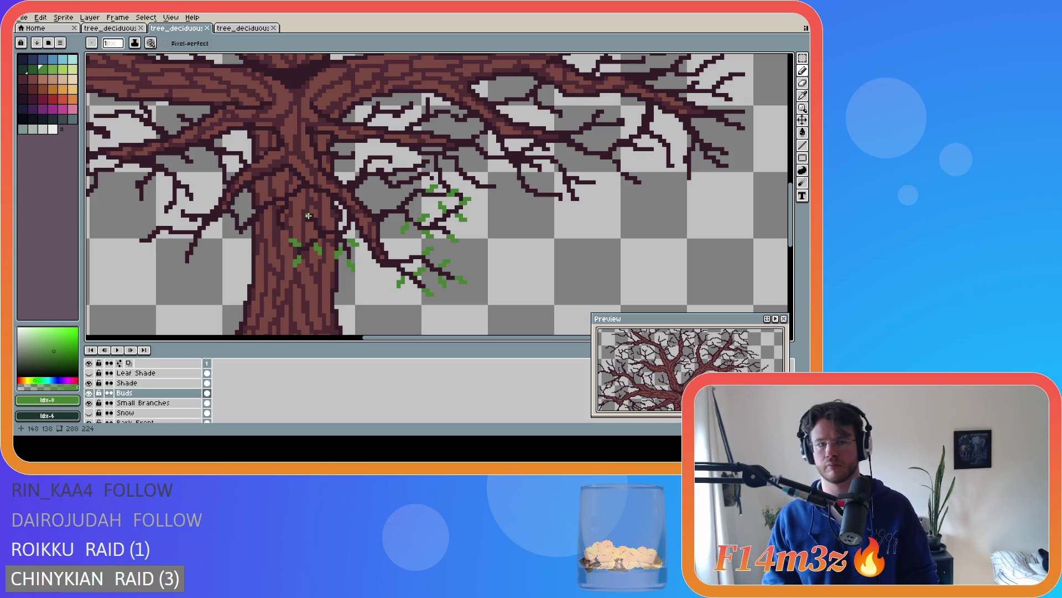
Paint short bud strokes higher up, save, add a branch bud, and undo the last stroke
left_click(303, 215)
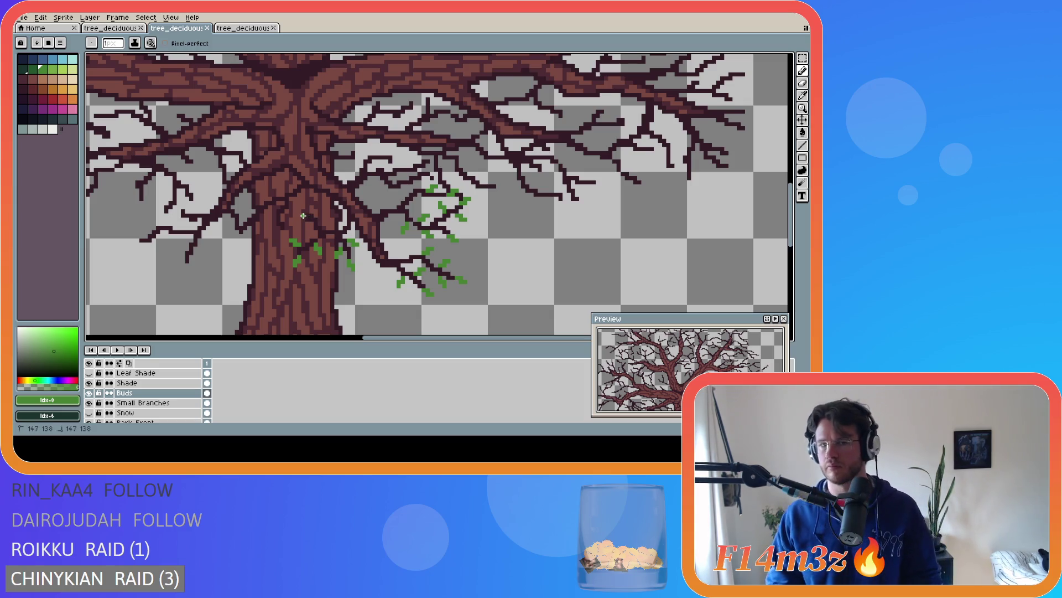
left_click_drag(299, 214, 298, 221)
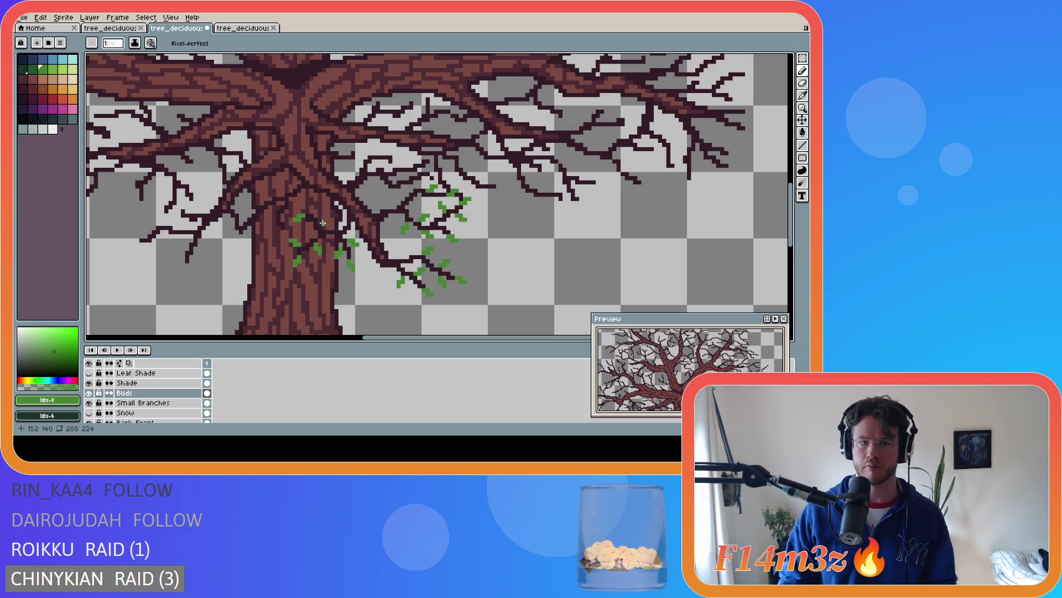
left_click_drag(322, 216, 321, 212)
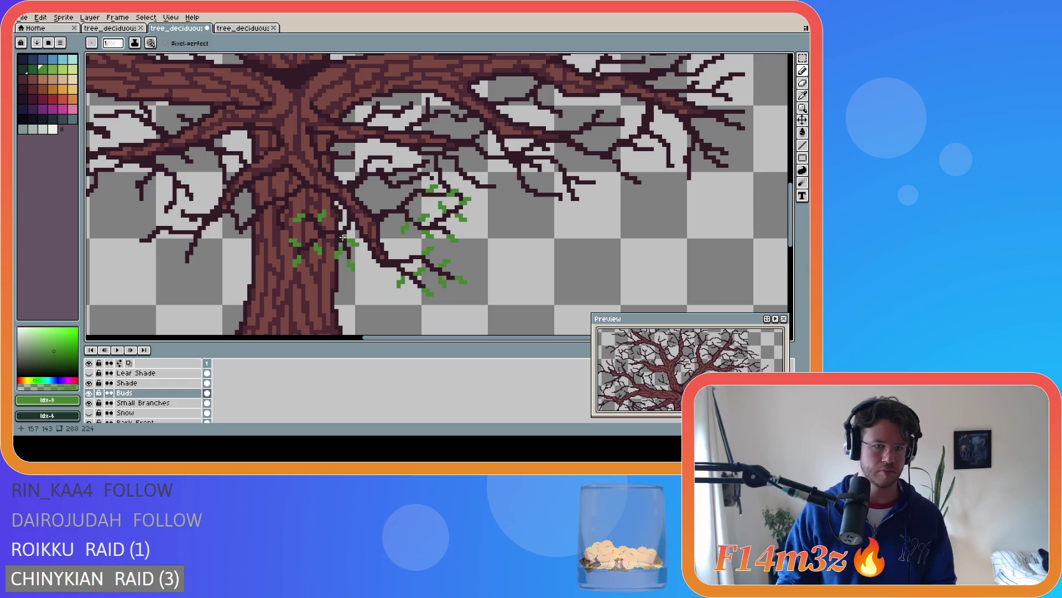
key("ctrl+s")
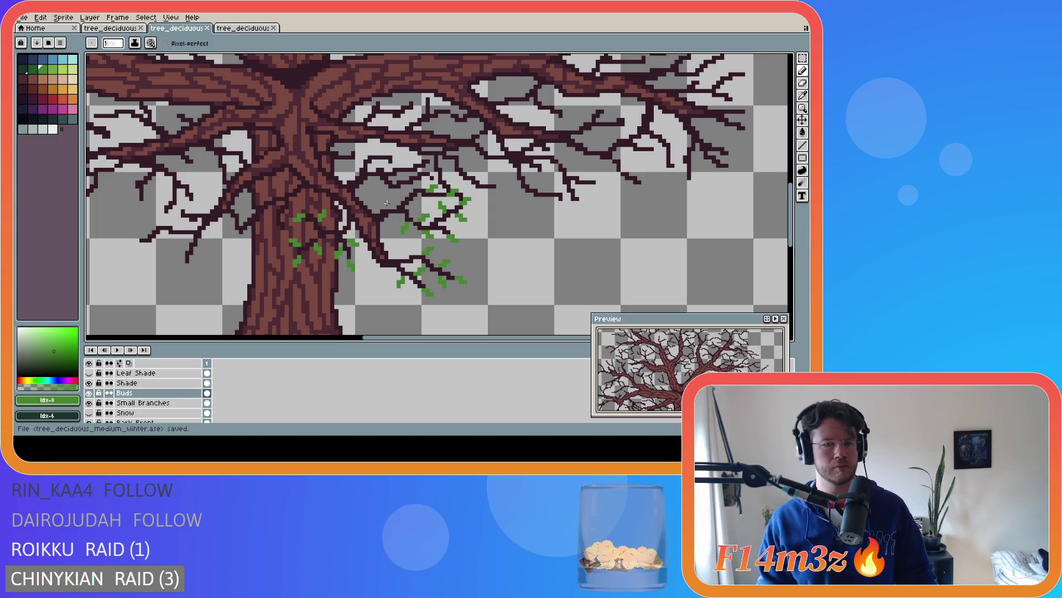
left_click(400, 194)
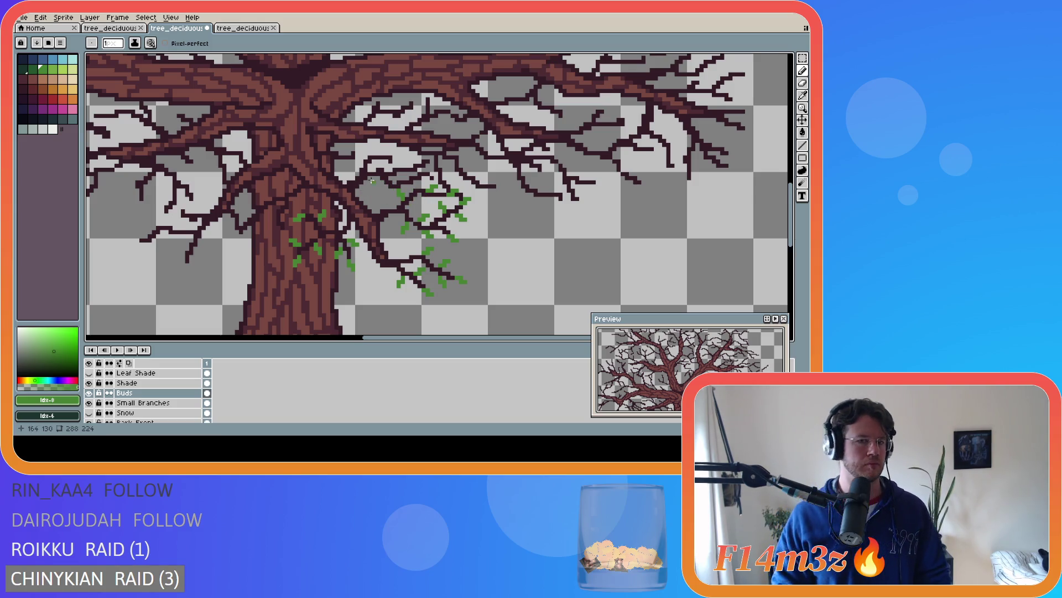
left_click(393, 161)
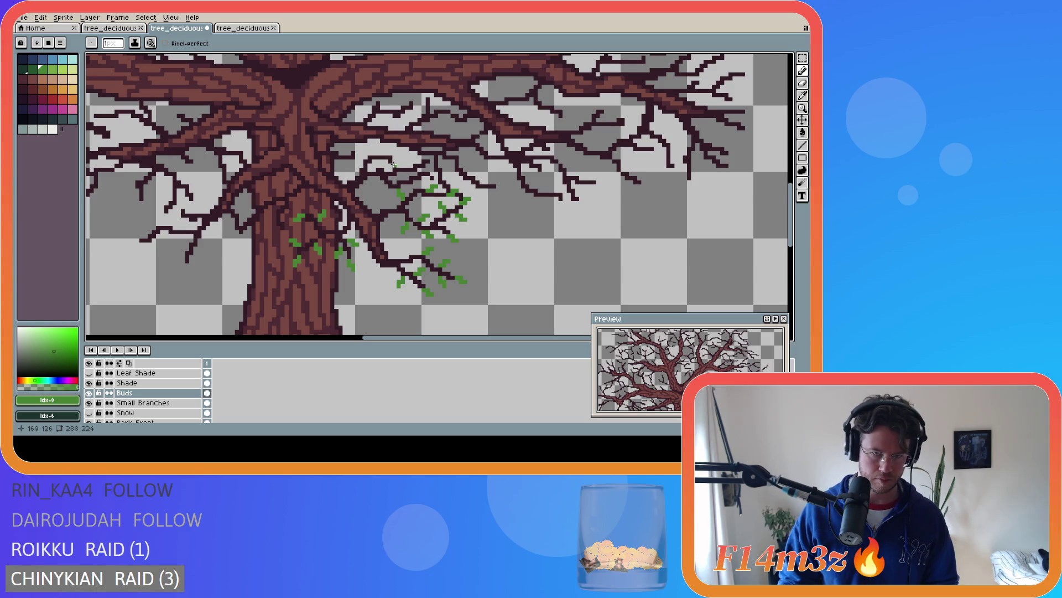
key("ctrl+z")
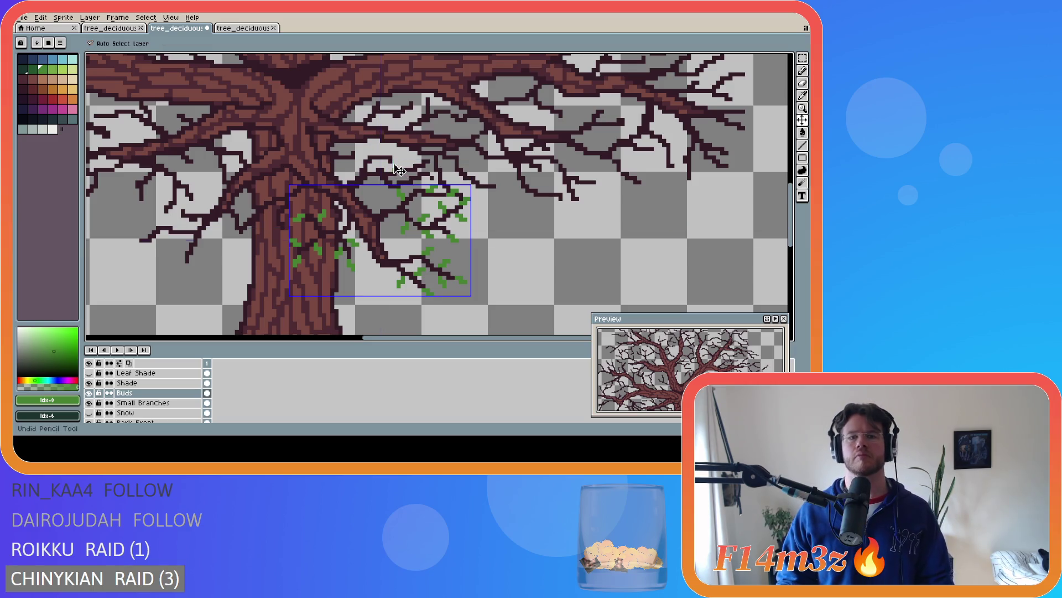
Add two buds on the upper central branches and hide the front tree layer
left_click(396, 165)
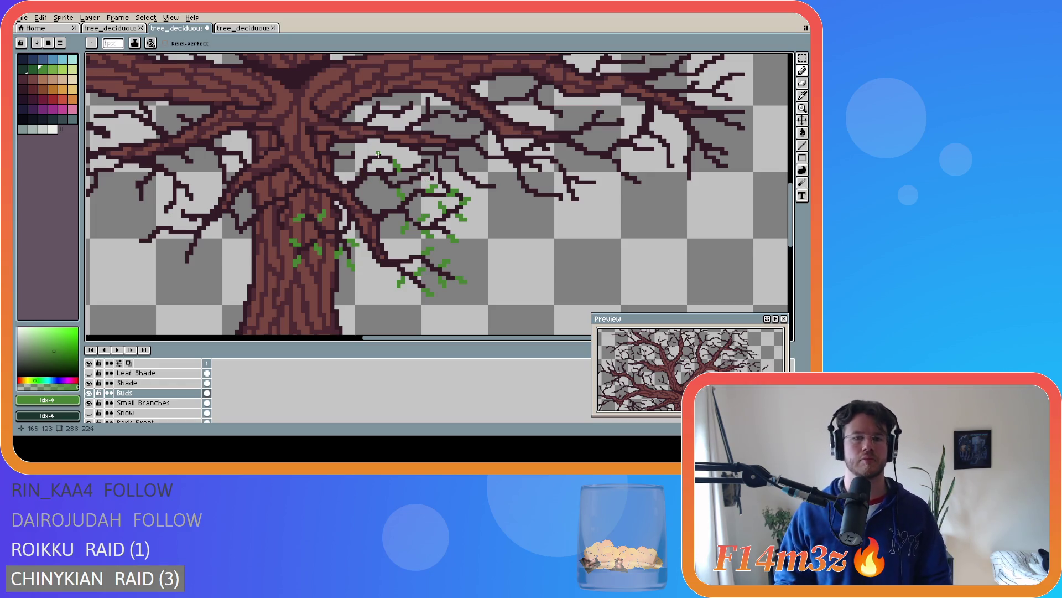
left_click(381, 151)
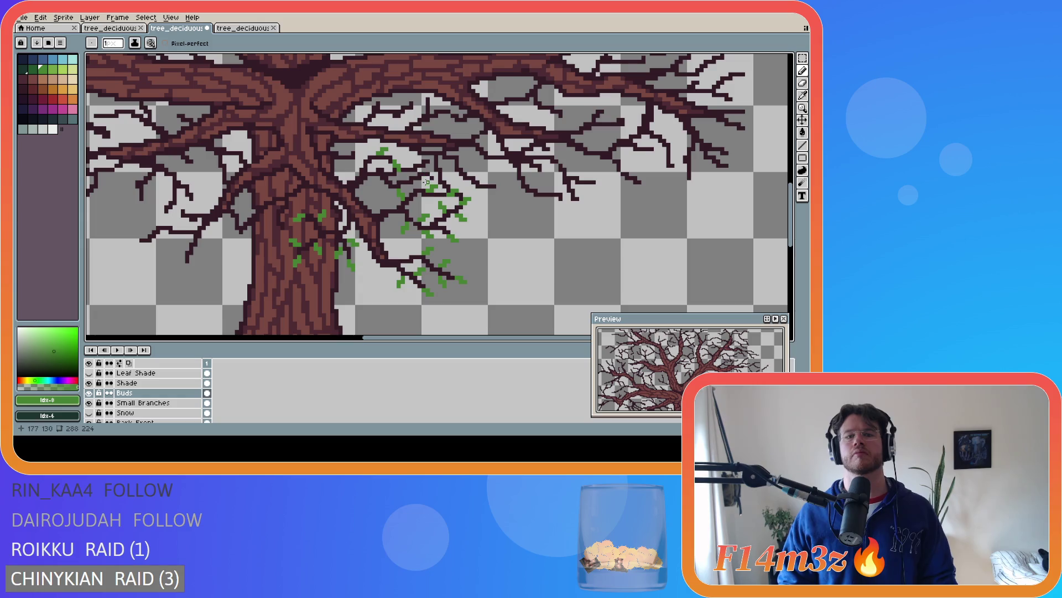
key("ctrl+z")
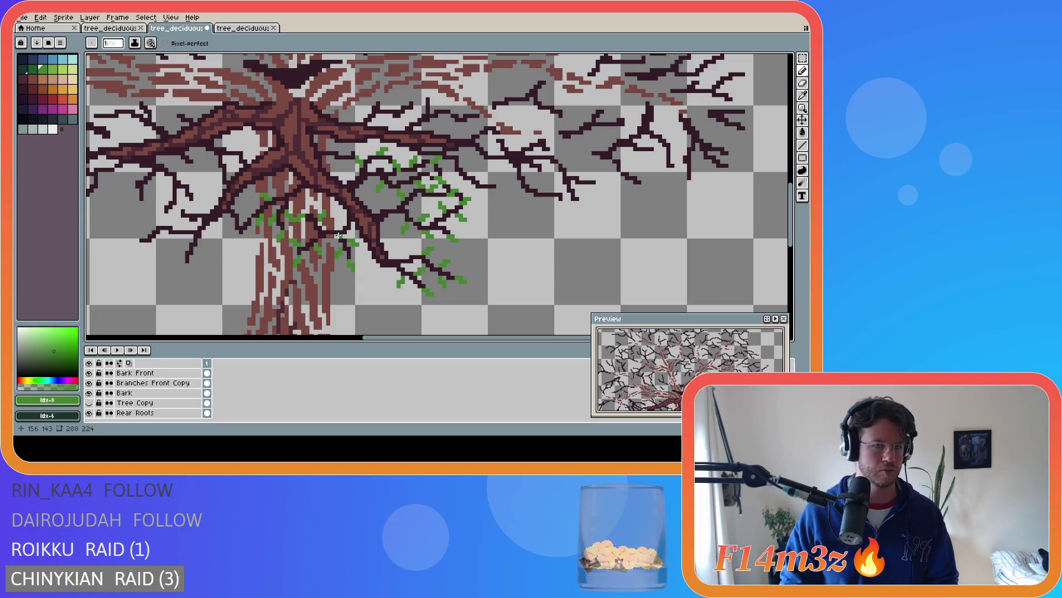
Add a bud on the left-hand branches, save tree_deciduous_medium_winter.ase, and re-show Tree Copy
key("ctrl")
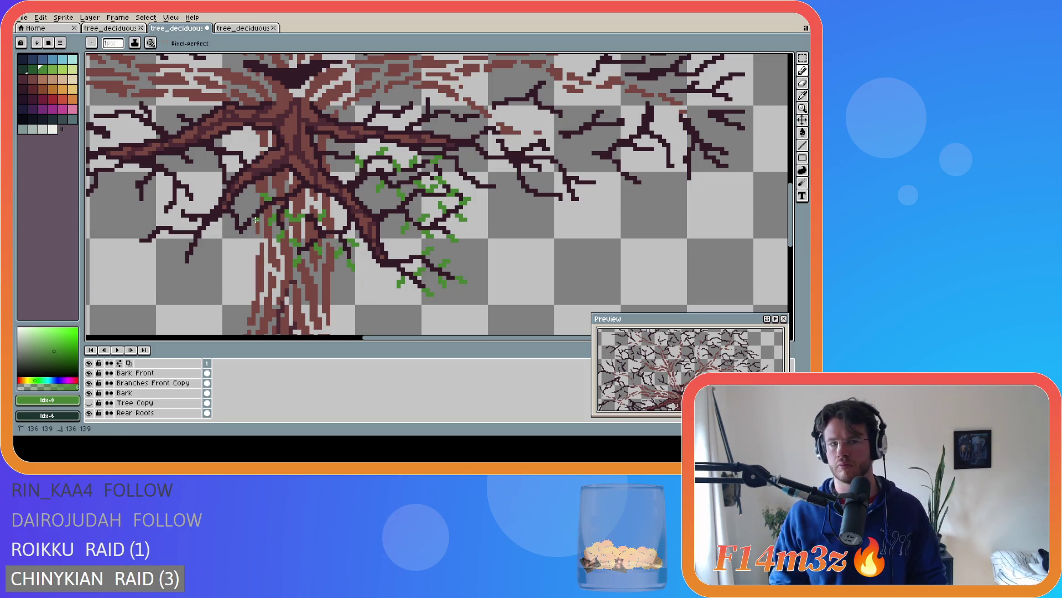
key("ctrl")
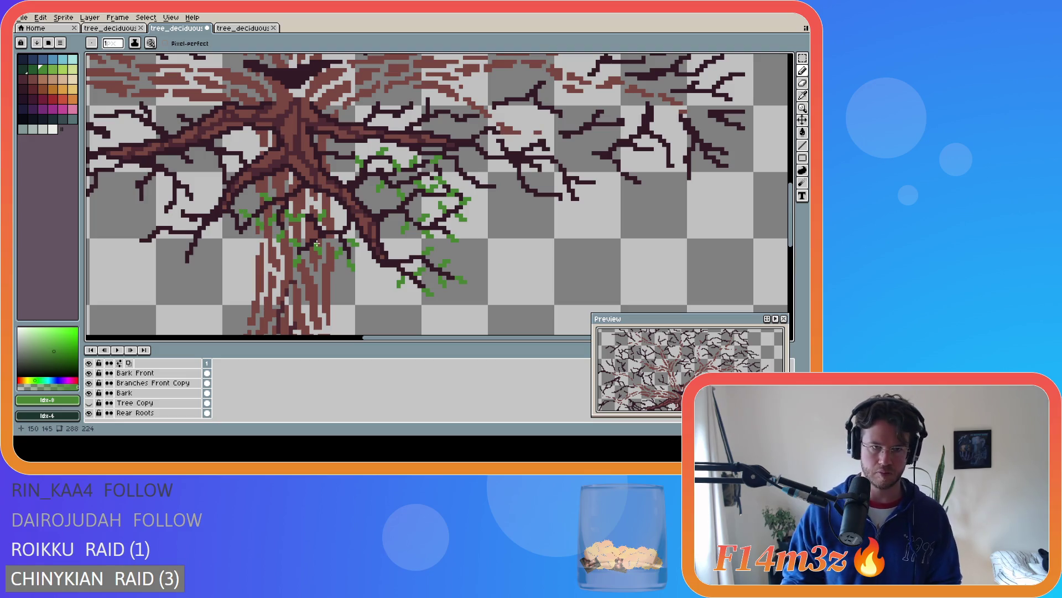
key("ctrl+s")
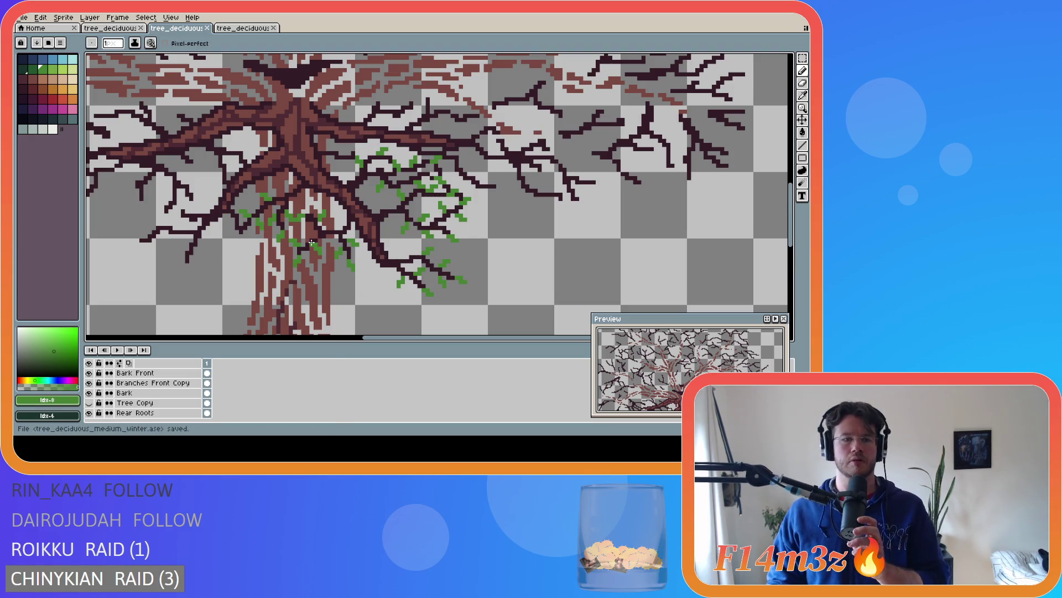
key("ctrl")
key("ctrl+s")
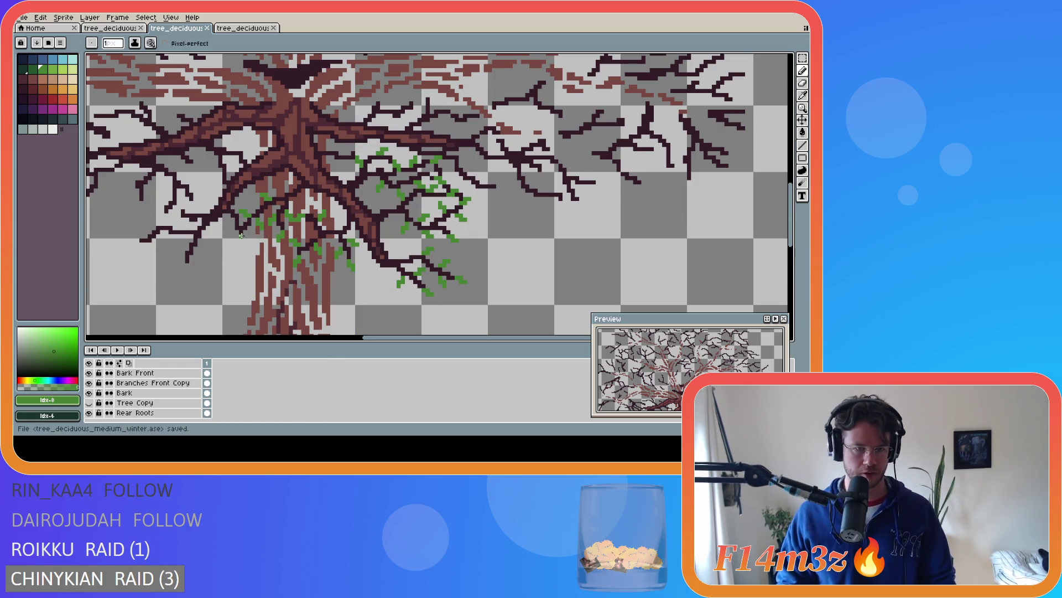
left_click(238, 241)
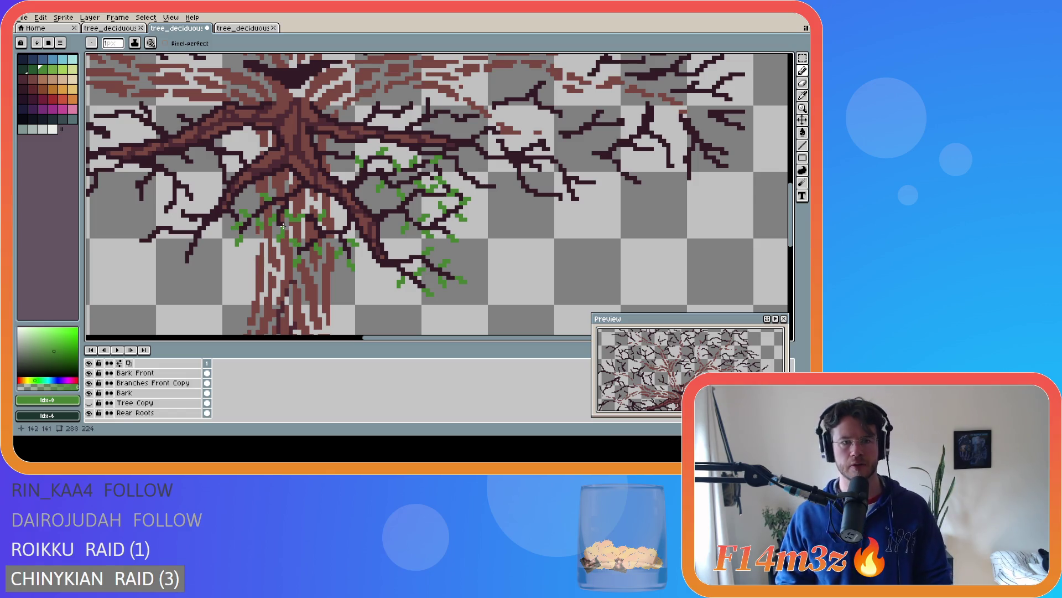
key("ctrl+s")
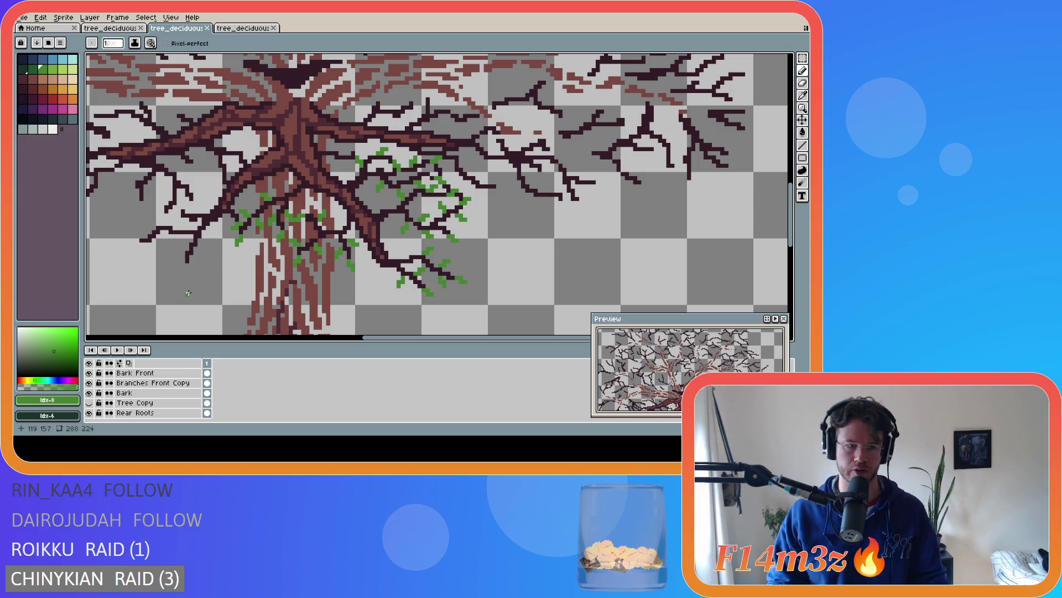
left_click(89, 403)
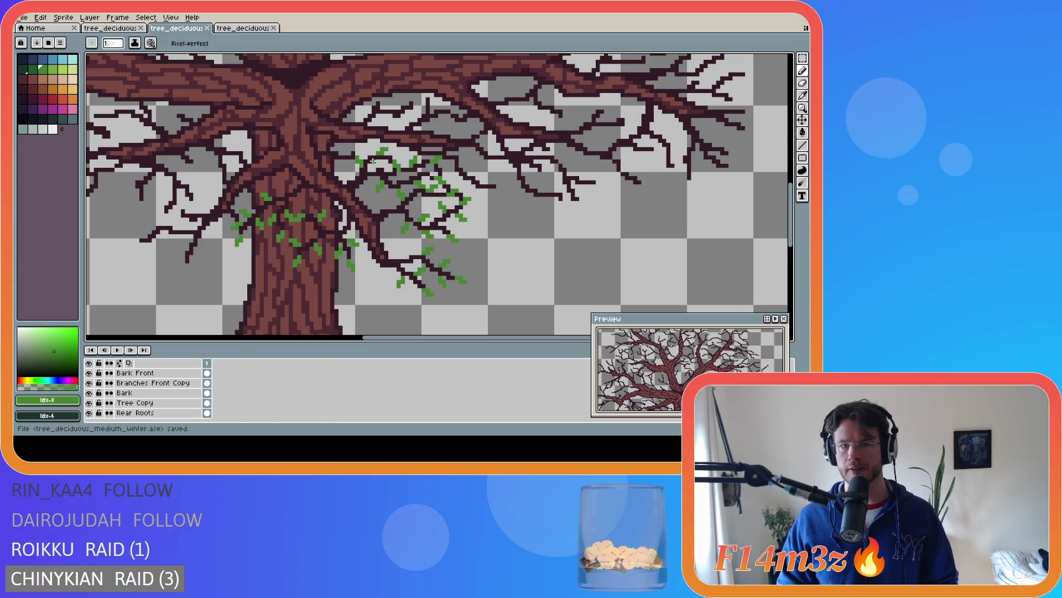
Check the buds by hiding and showing Tree Copy, add a bud on the upper-left branch, and save
left_click(89, 404)
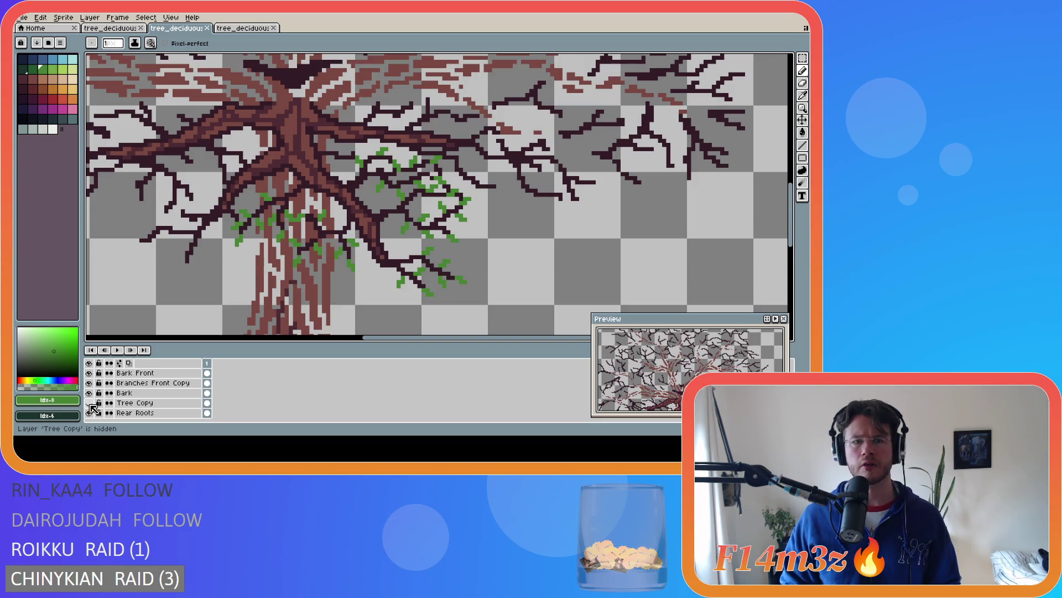
left_click(89, 403)
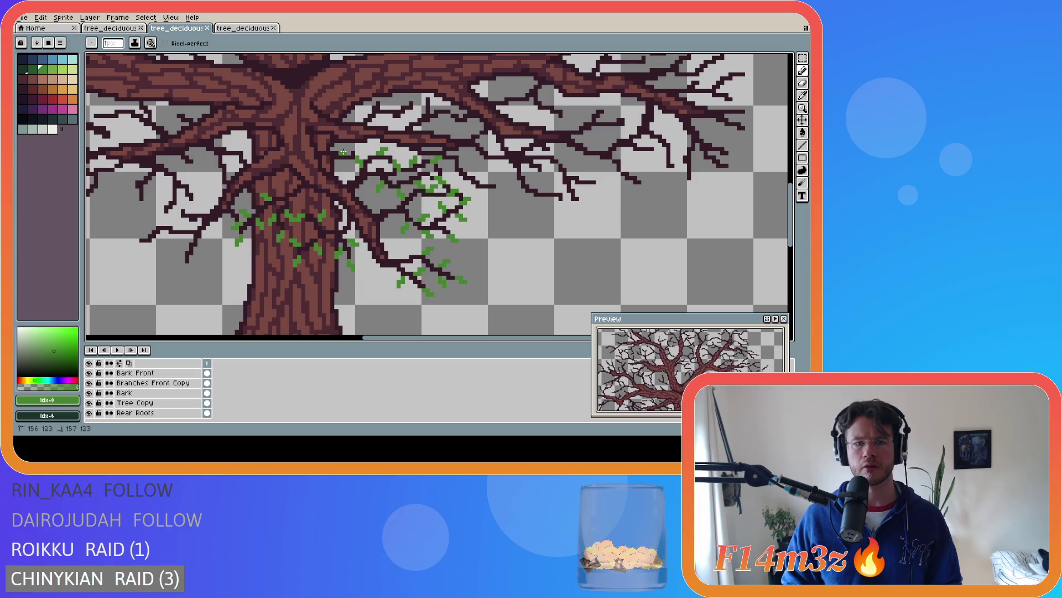
left_click(345, 149)
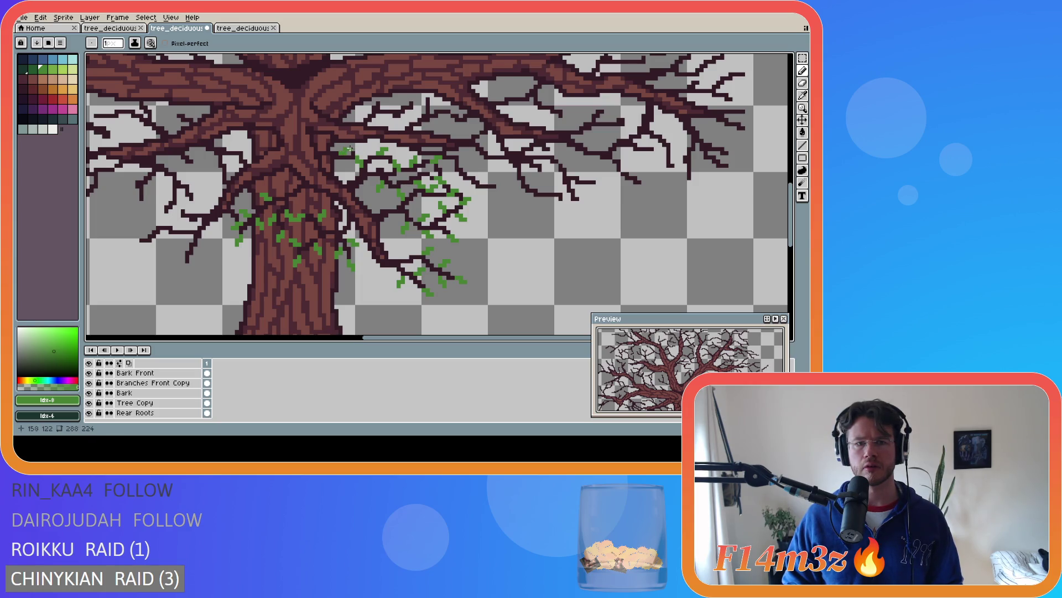
key("ctrl+z")
left_click(340, 148)
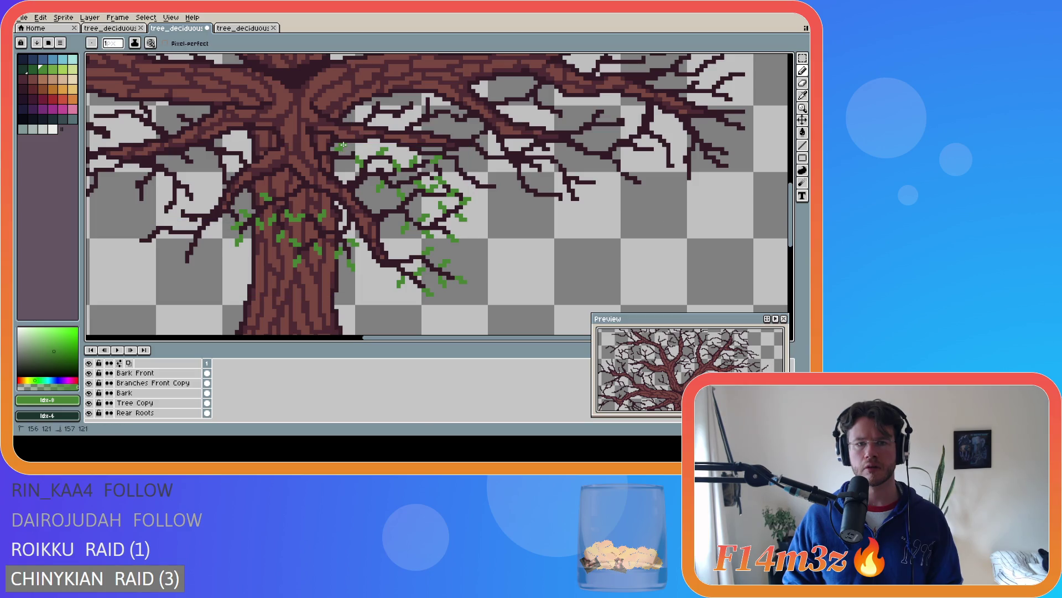
key("ctrl")
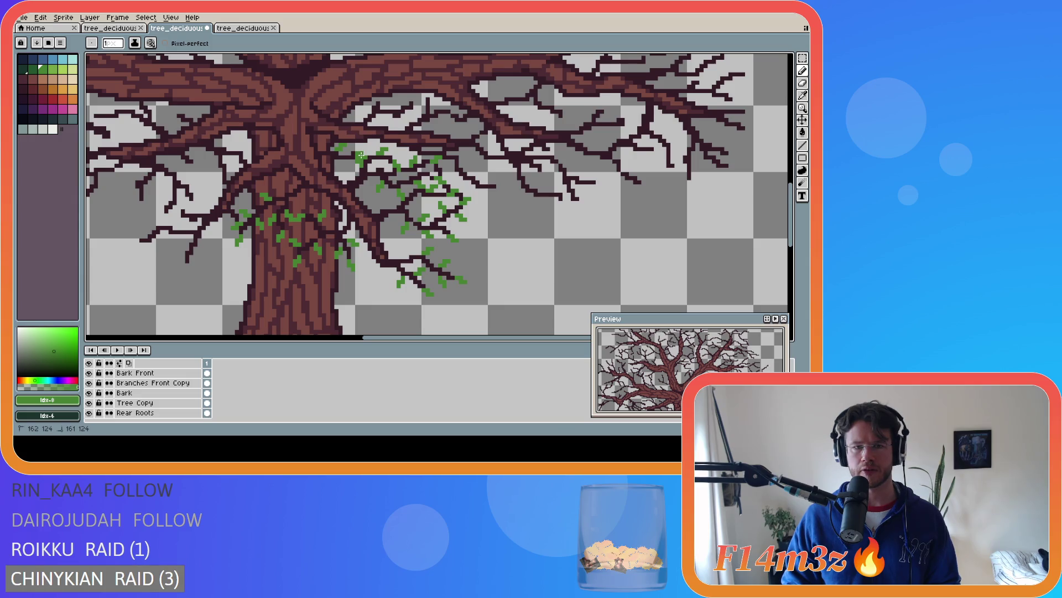
key("ctrl+s")
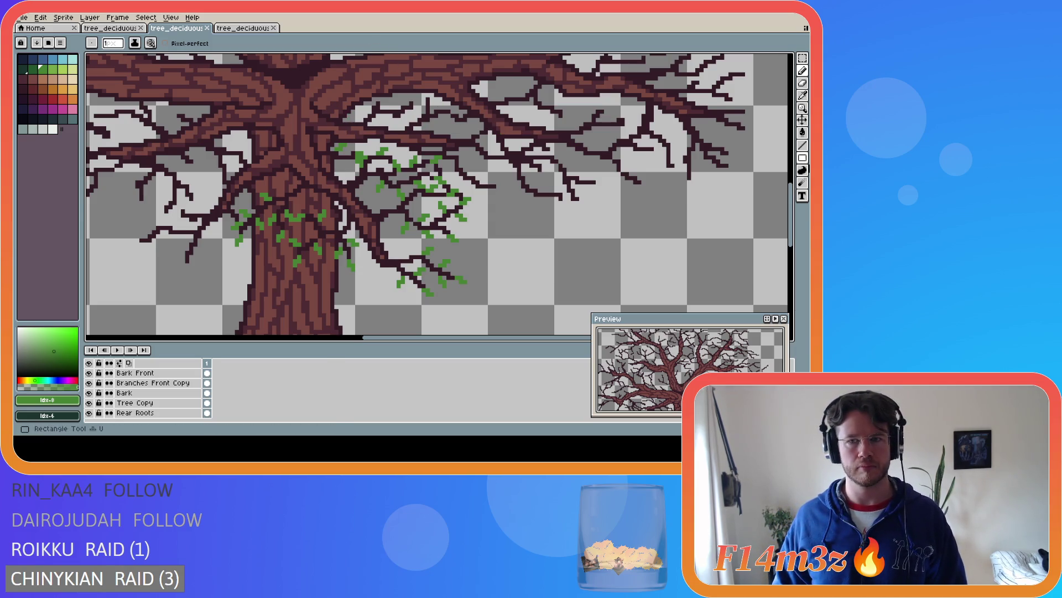
Pencil small green bud pixels onto the branch tips around the trunk and central crown
mouse_move(791, 193)
left_mouse_down()
mouse_move(791, 178)
mouse_move(785, 190)
left_mouse_up()
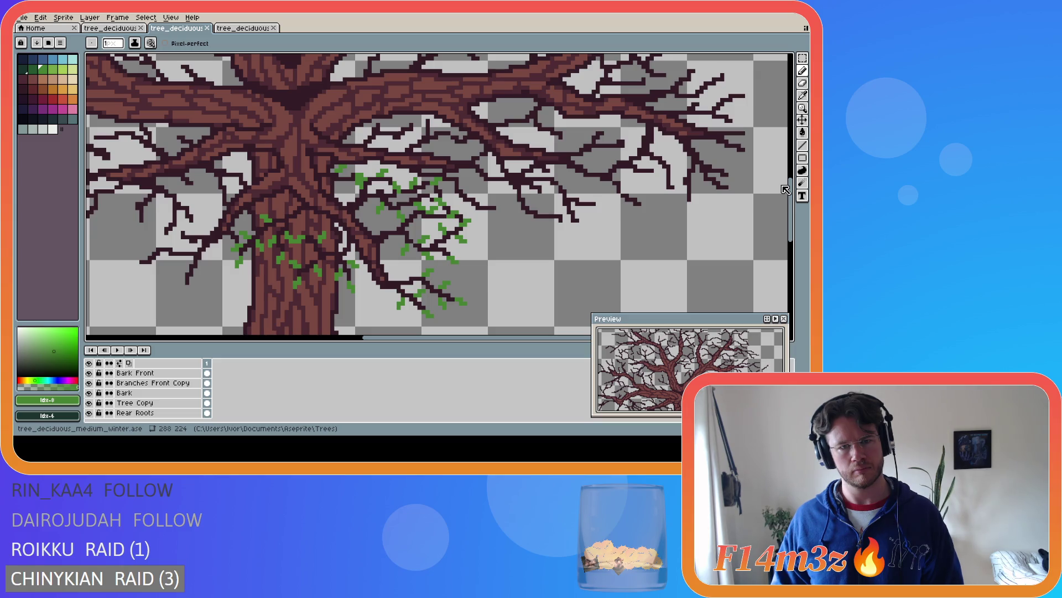
Erase a stray pixel among the buds and save tree_deciduous_medium_winter.ase
key("b")
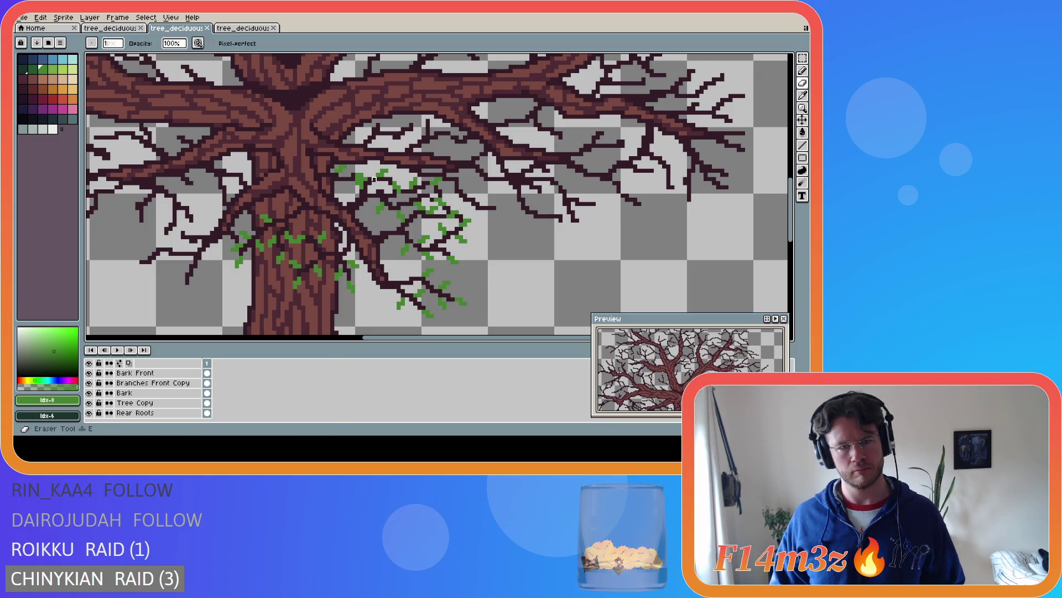
left_click(367, 178)
key("b")
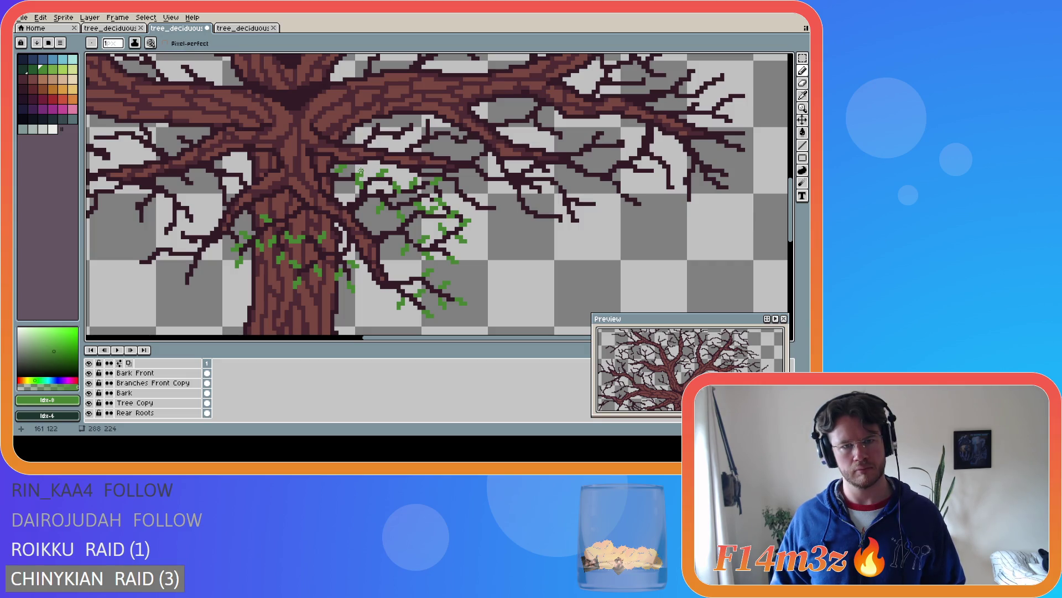
key("ctrl+s")
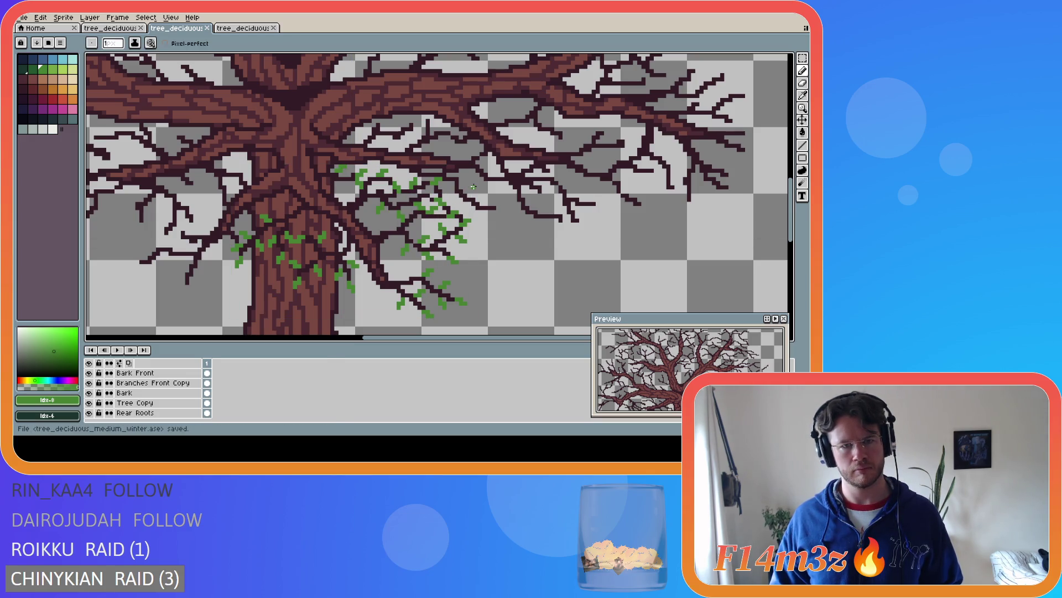
Save again and start a new green bud on a twig right of the central cluster
key("e")
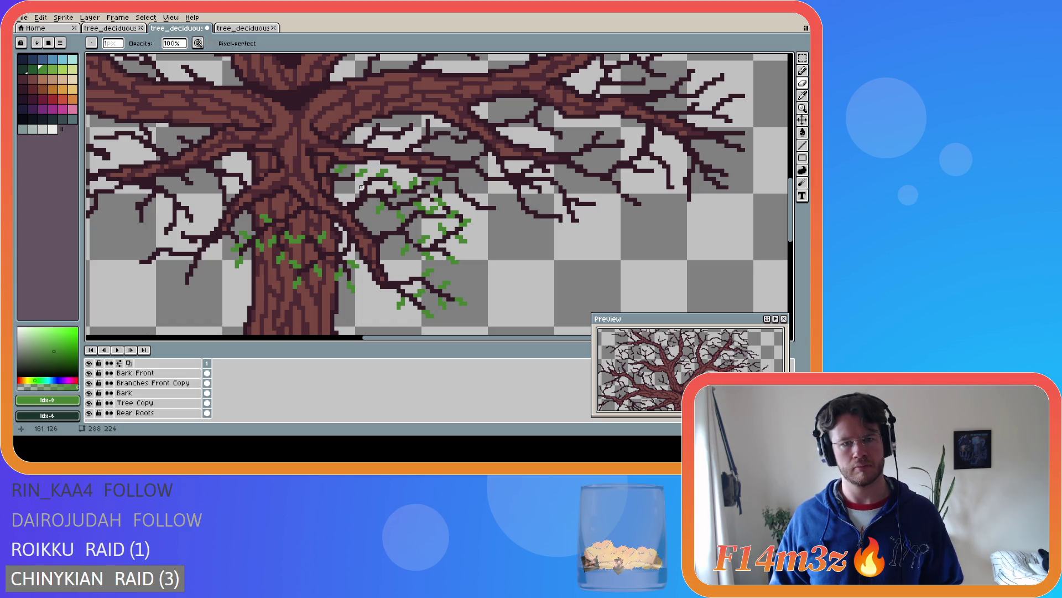
key("b")
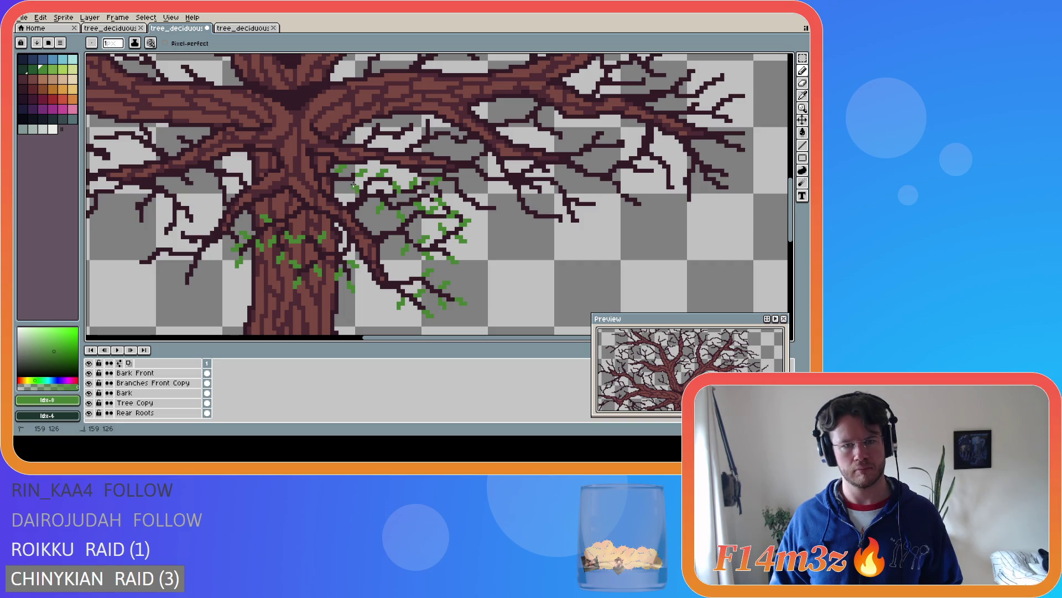
key("ctrl+s")
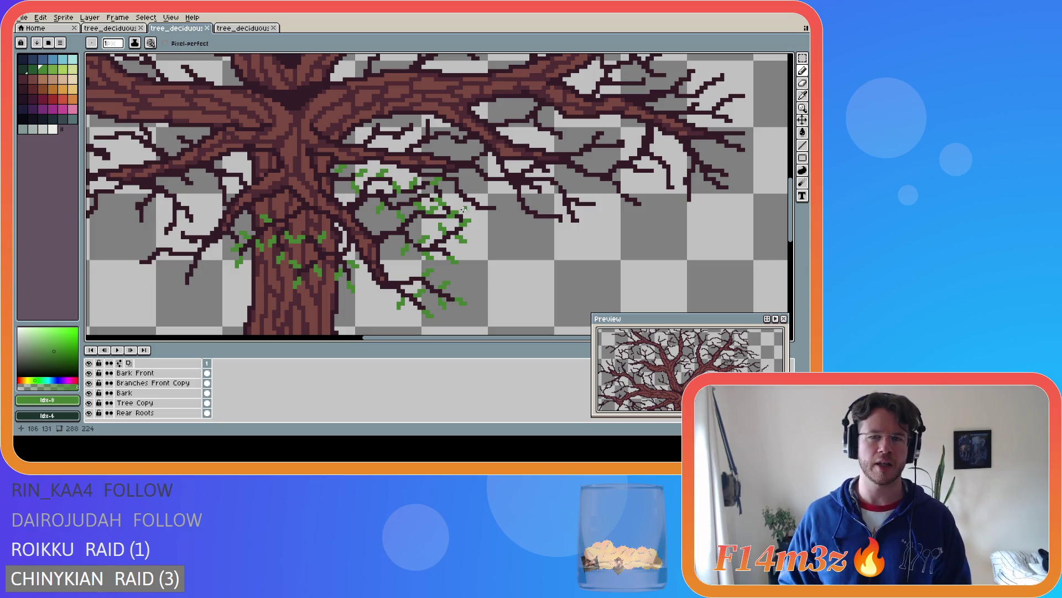
left_click(500, 208)
Add green bud pixels at several branch tips right of the trunk
left_click(500, 209)
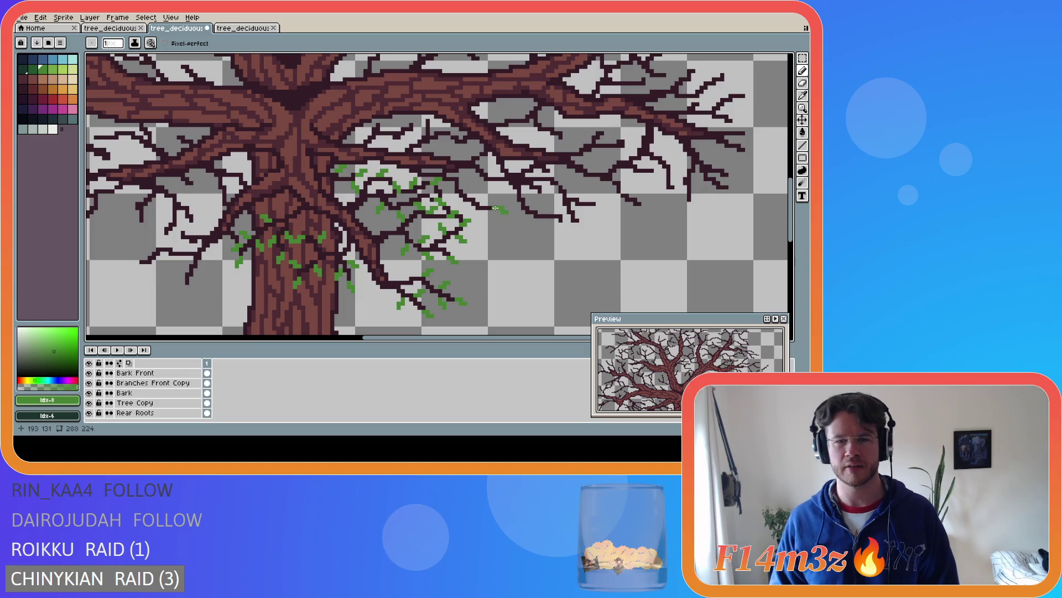
left_click(479, 200)
left_click_drag(479, 200, 484, 197)
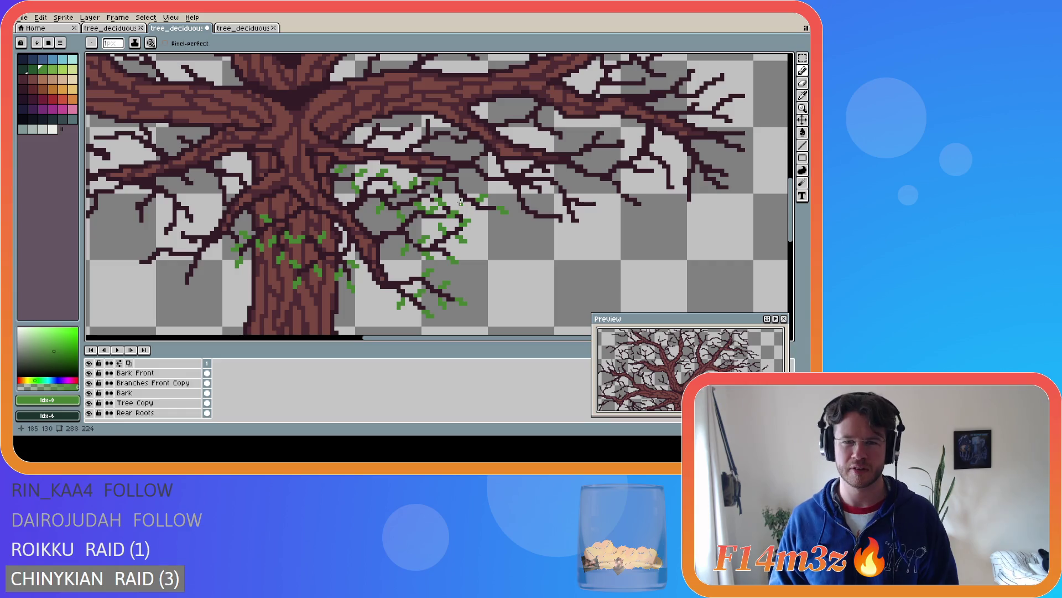
left_click(461, 203)
left_click(458, 204)
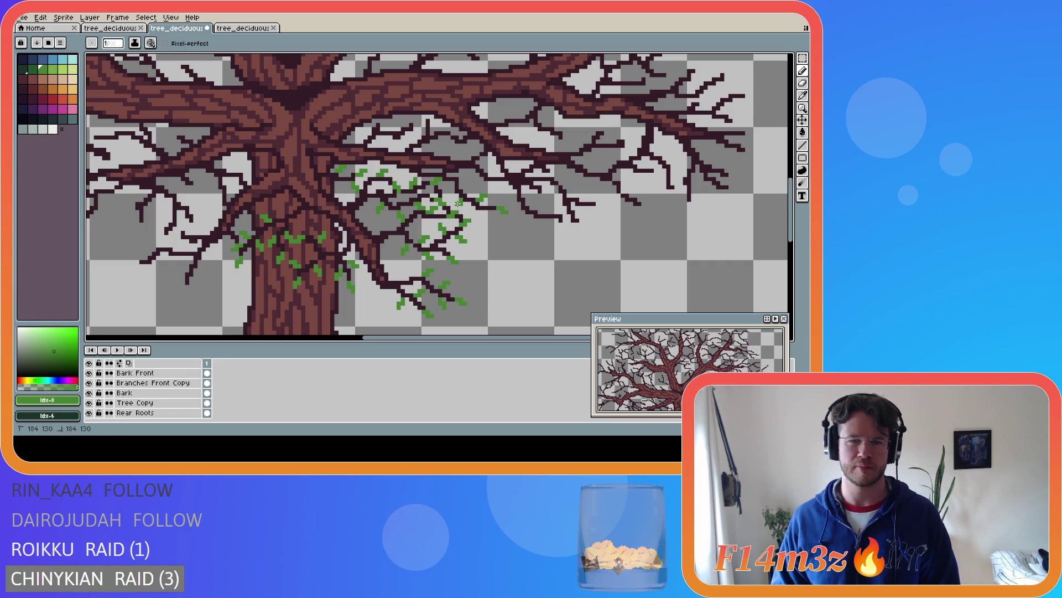
key("v")
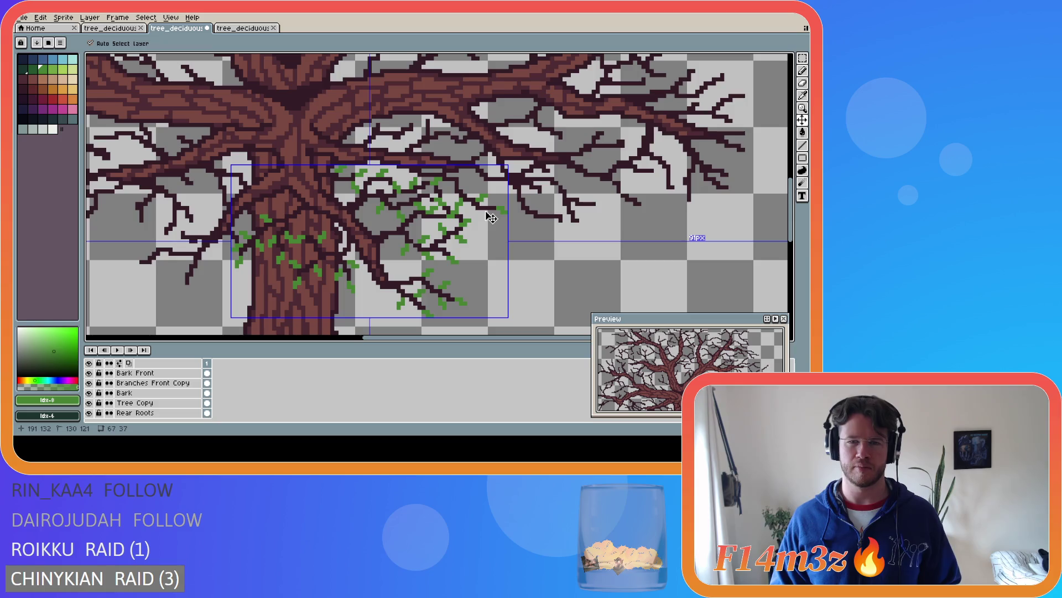
key("b")
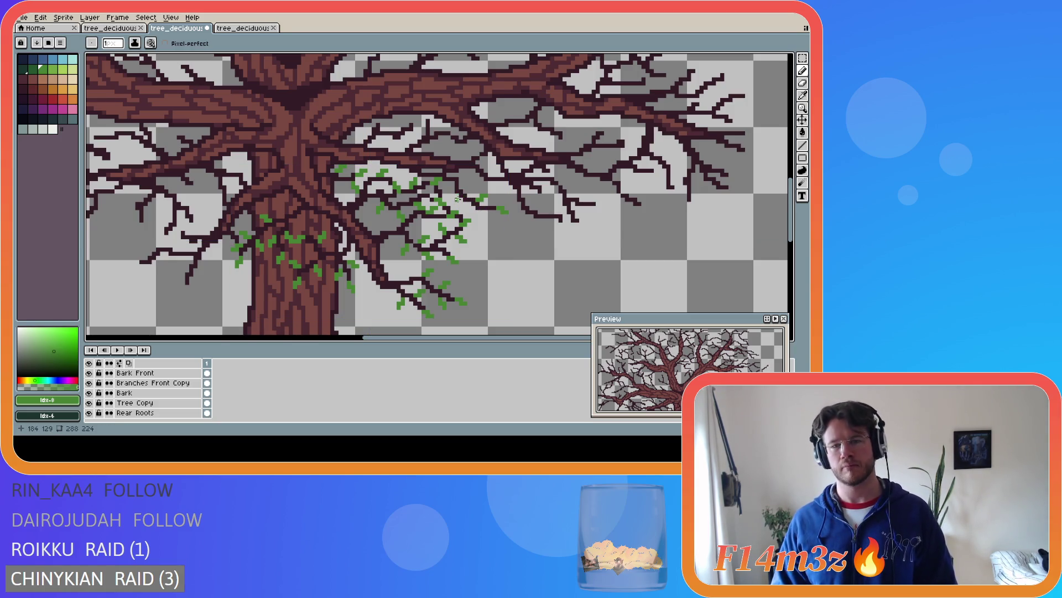
Draw short green bud strokes on nearby branches, add one more bud, and save the sprite
left_click(460, 199)
left_click_drag(460, 202, 457, 210)
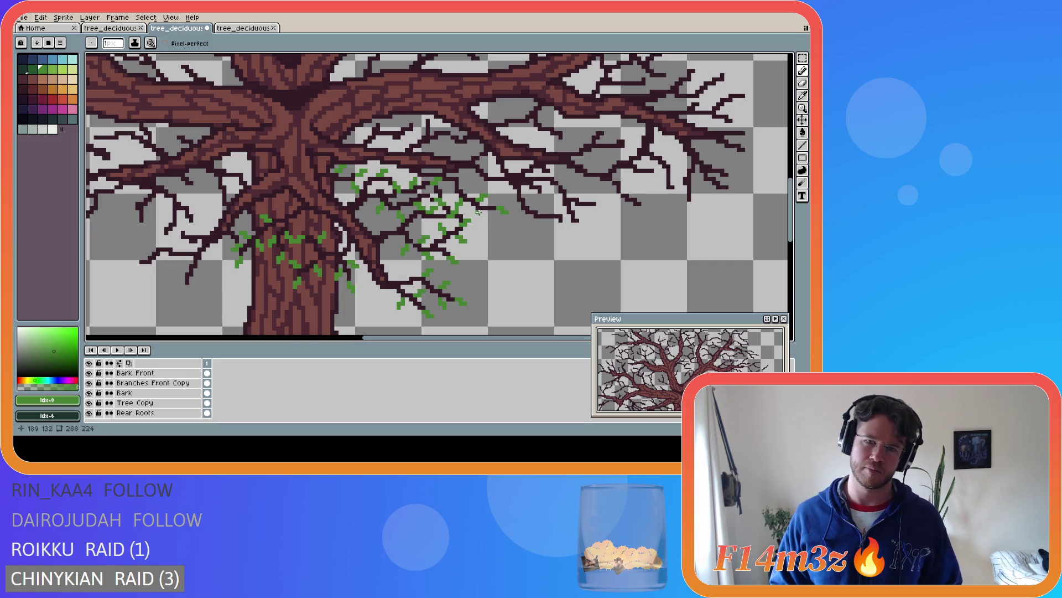
left_click_drag(477, 211, 481, 218)
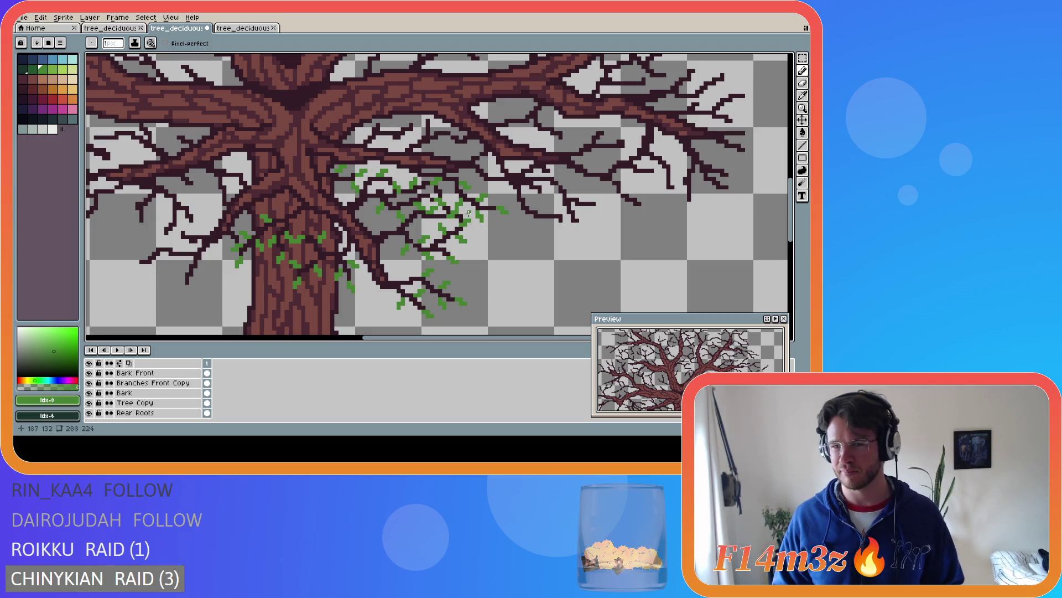
key("e")
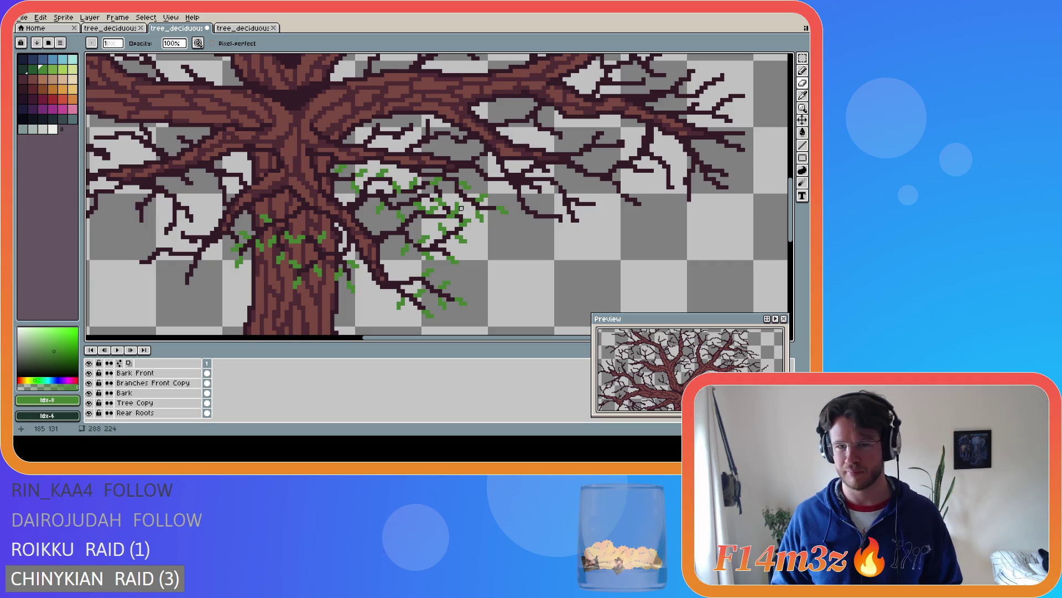
key("b")
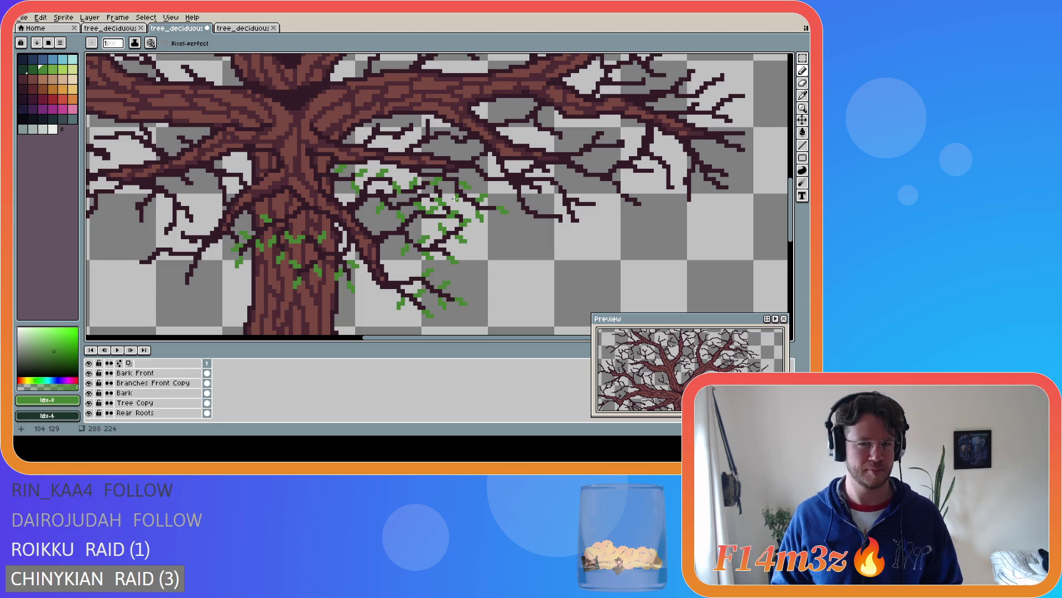
key("ctrl+s")
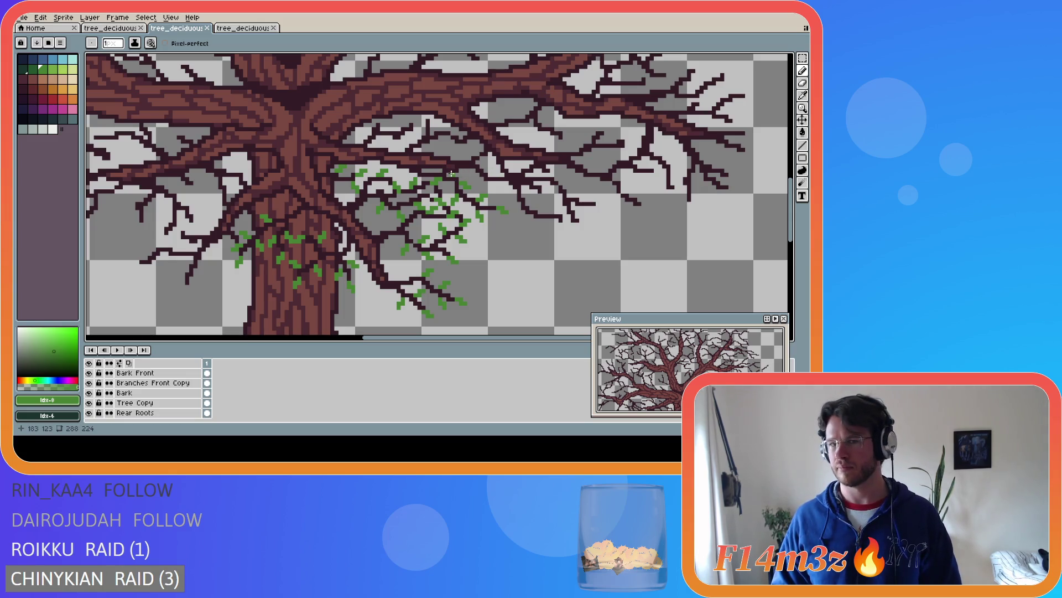
left_click(452, 173)
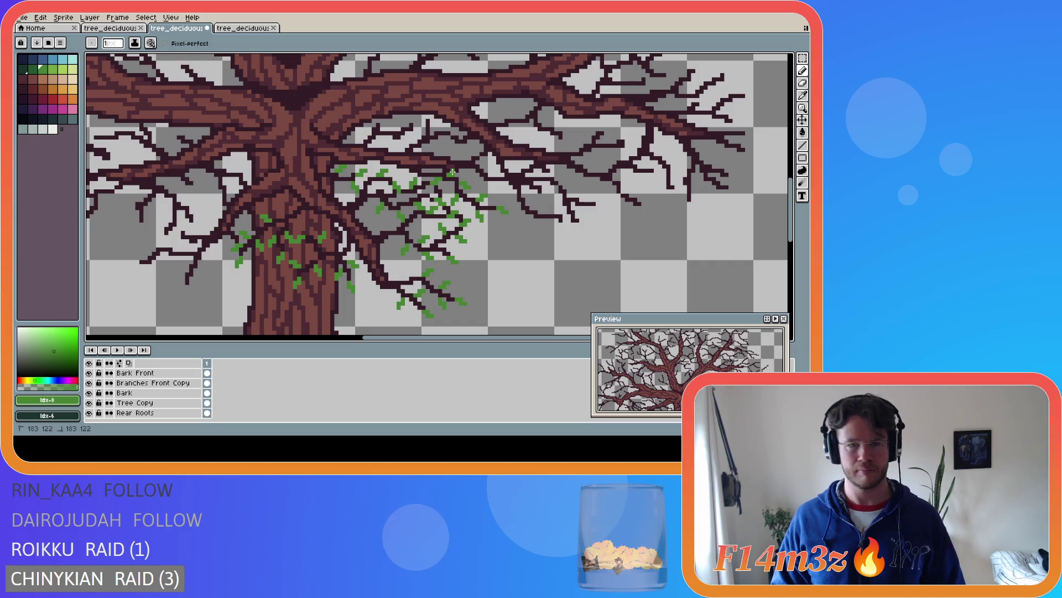
key("ctrl+s")
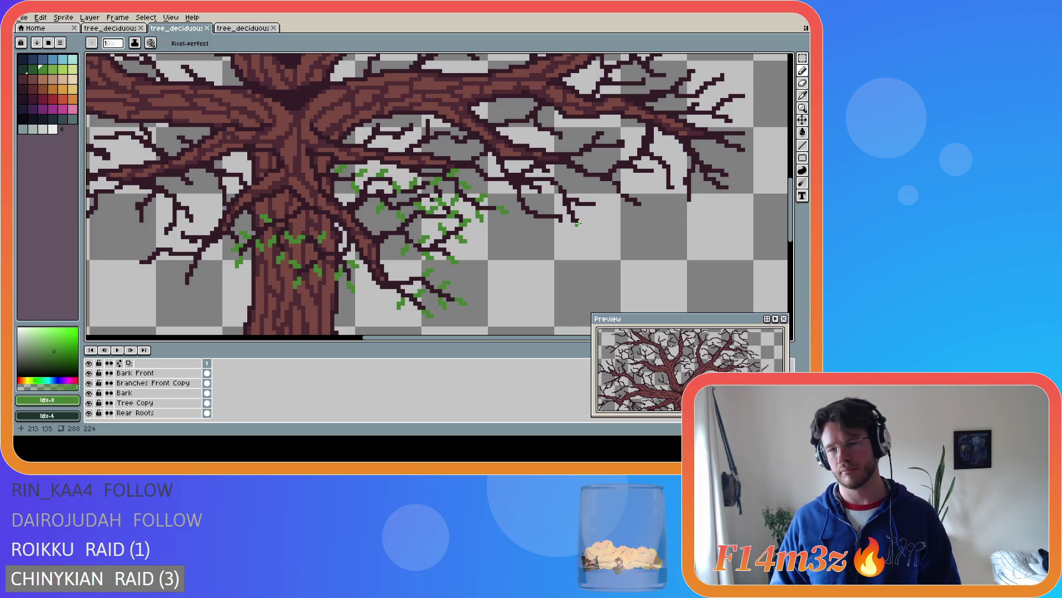
Place single-pixel buds at the far-right branch tips, redoing one misplaced bud
left_click_drag(576, 224, 581, 231)
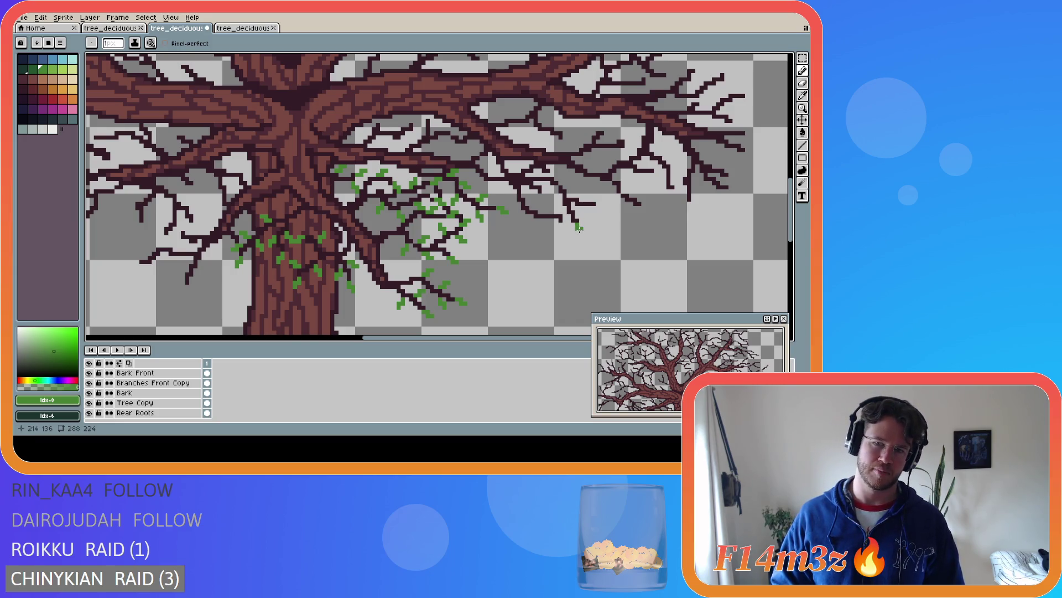
key("ctrl+z")
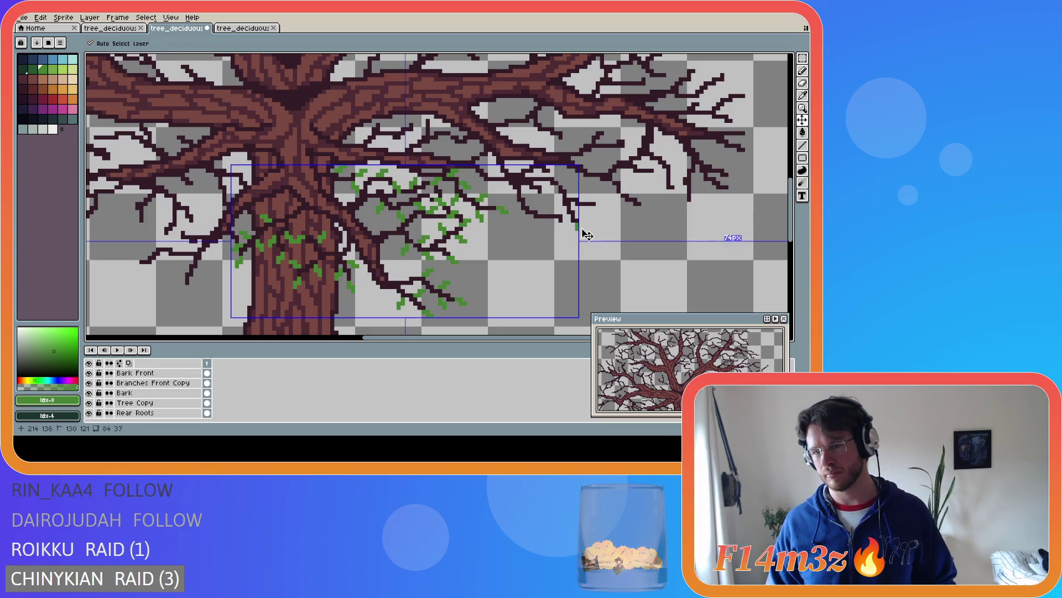
left_click(585, 222)
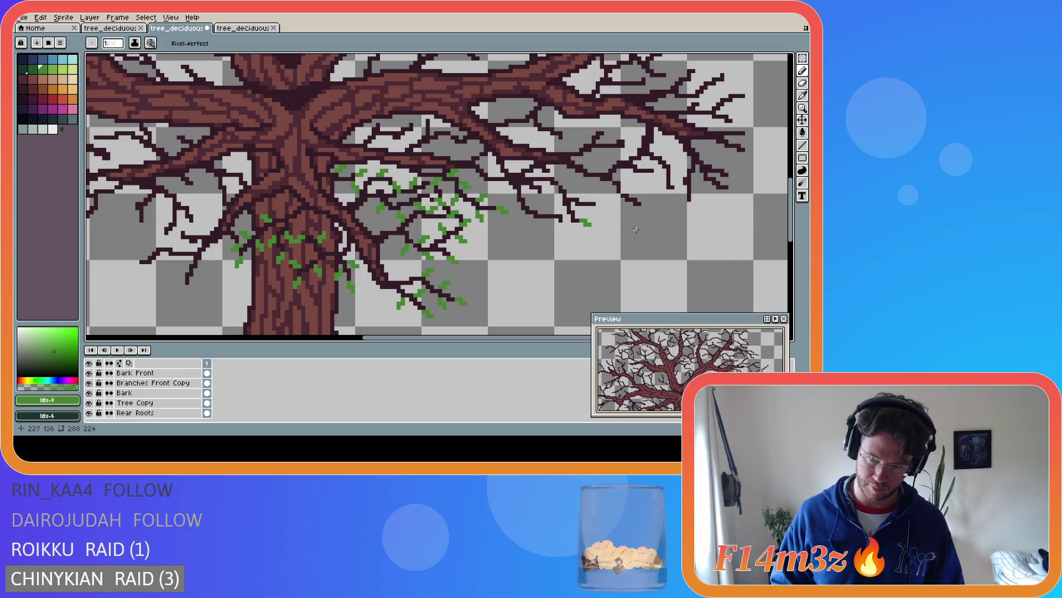
key("v")
key("b")
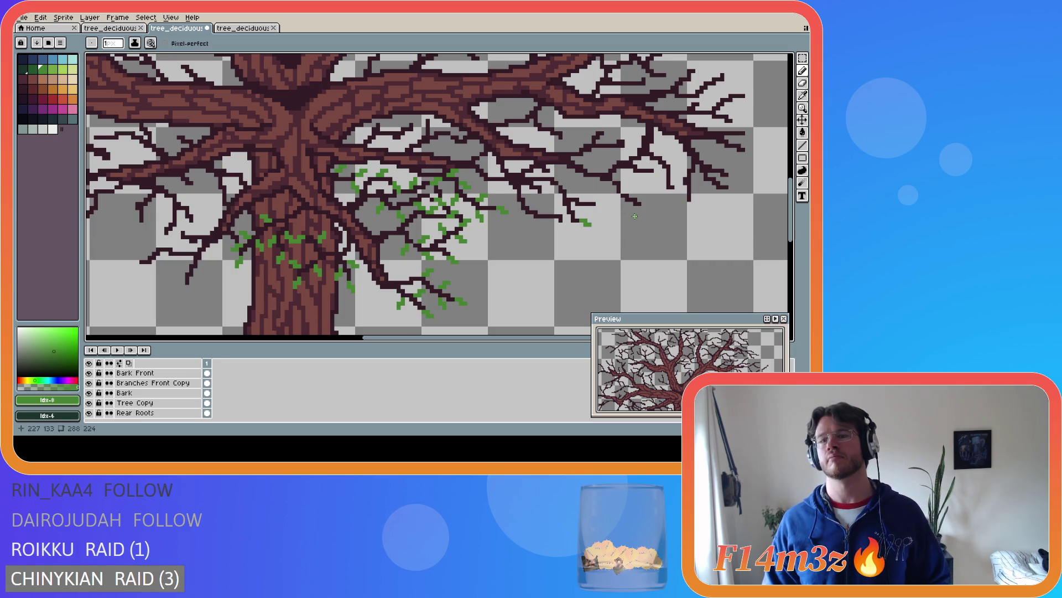
left_click(570, 228)
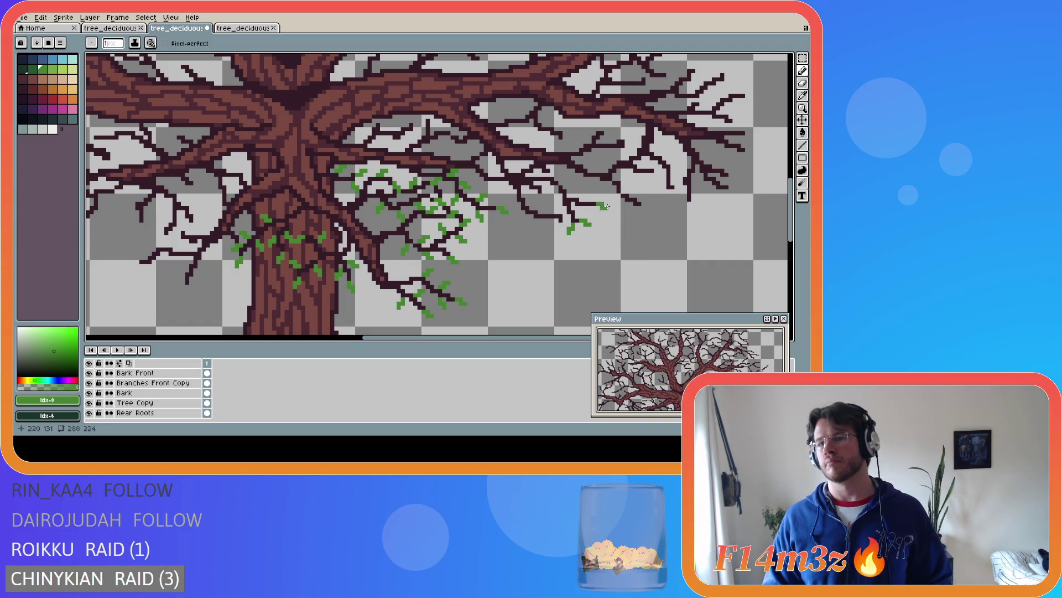
key("v")
key("b")
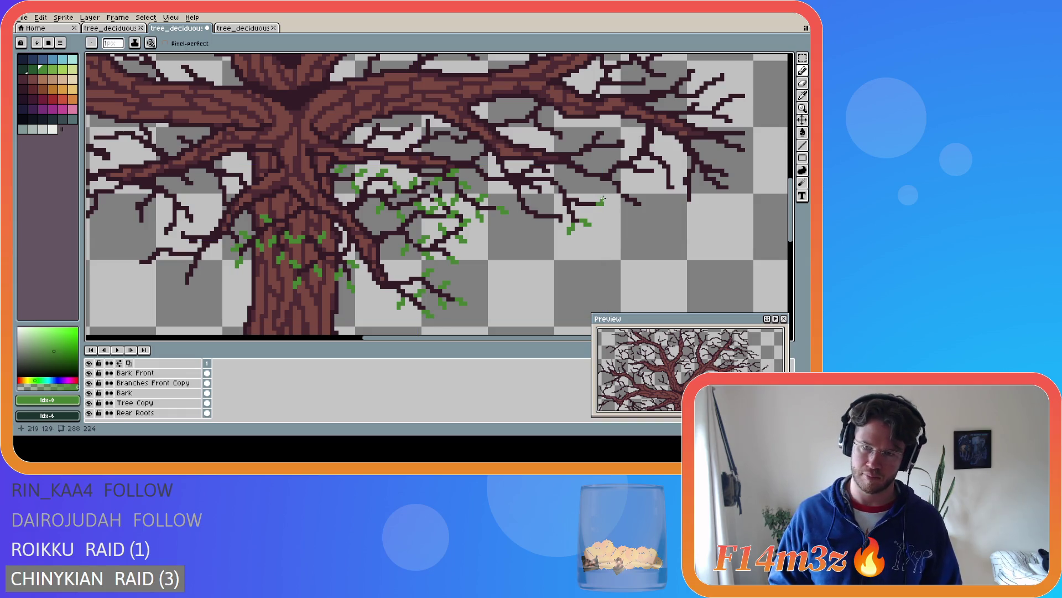
key("v")
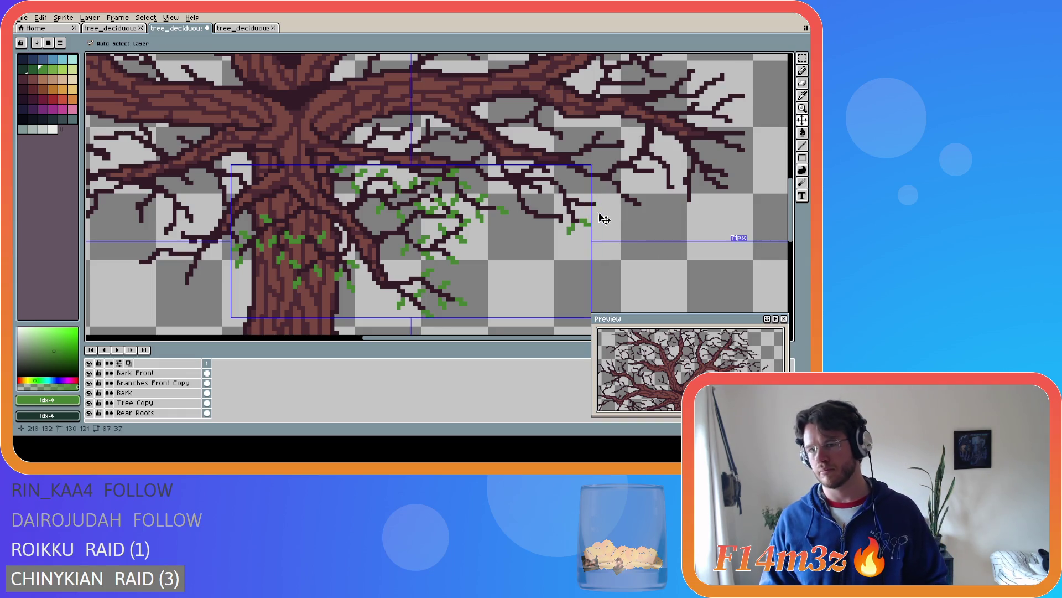
key("b")
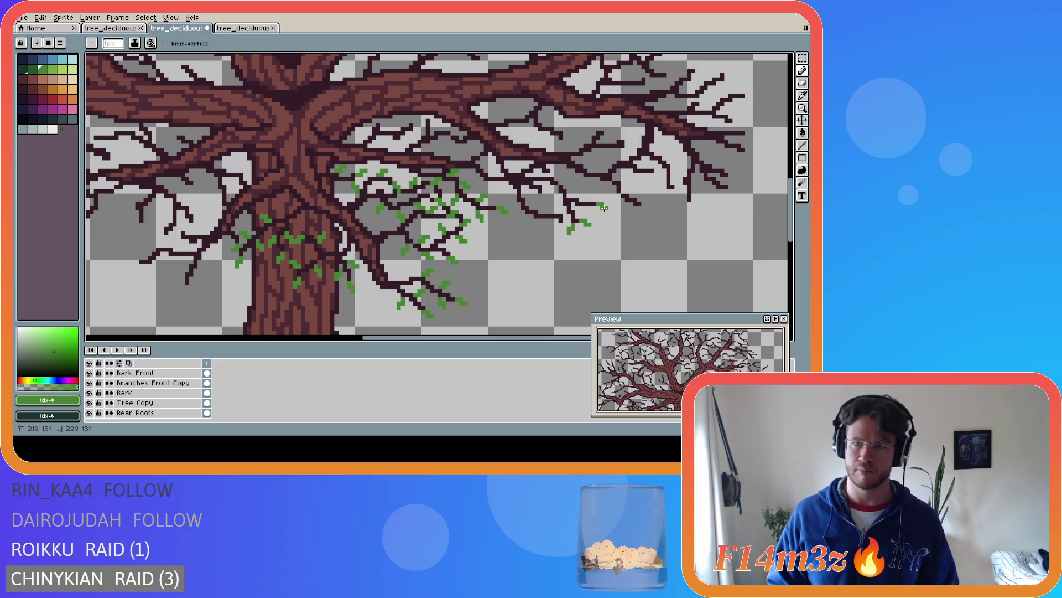
Add small bud clusters on the right and upper branch tips, then save the sprite
left_click_drag(599, 205, 606, 207)
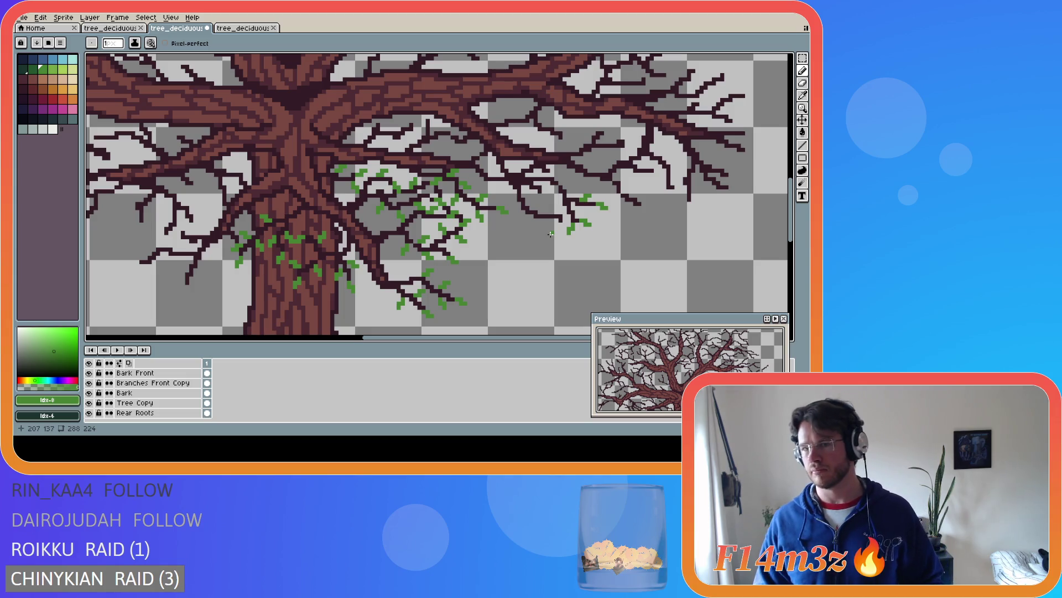
left_click_drag(559, 205, 559, 209)
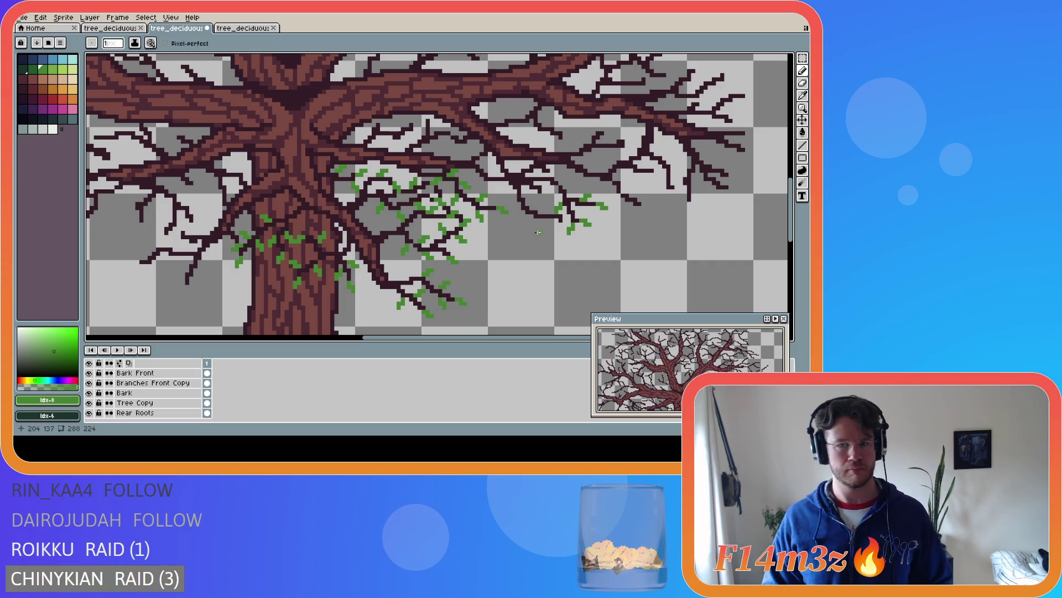
left_click(565, 178)
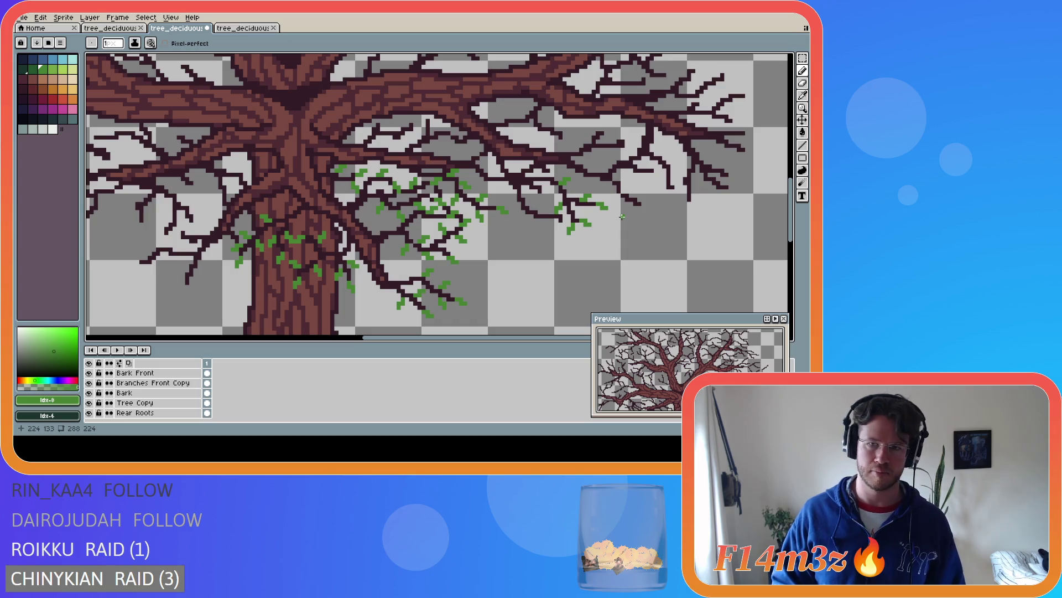
left_click(544, 192)
left_click_drag(544, 194, 545, 192)
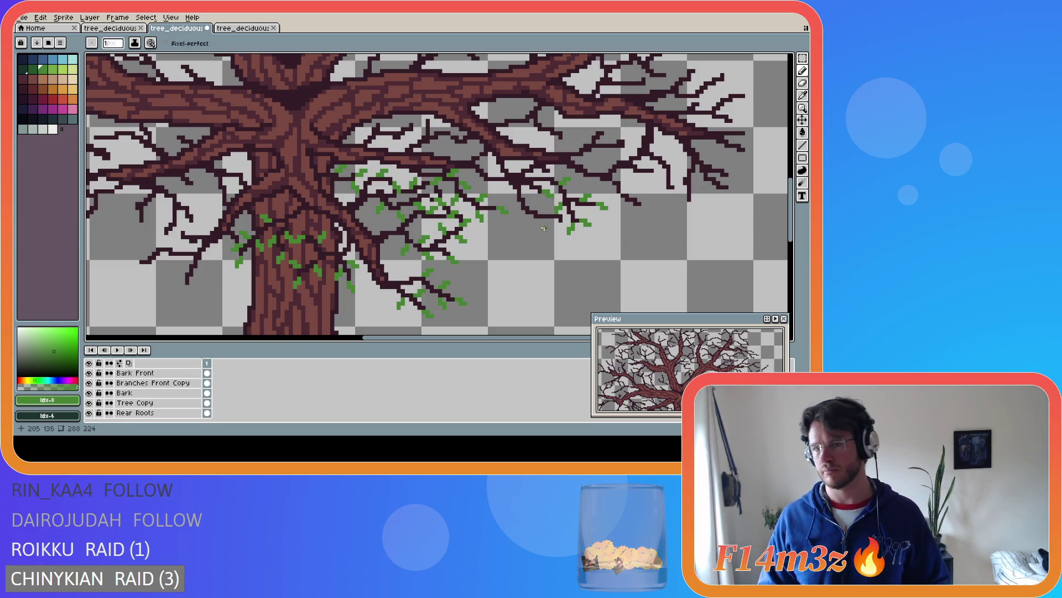
key("v")
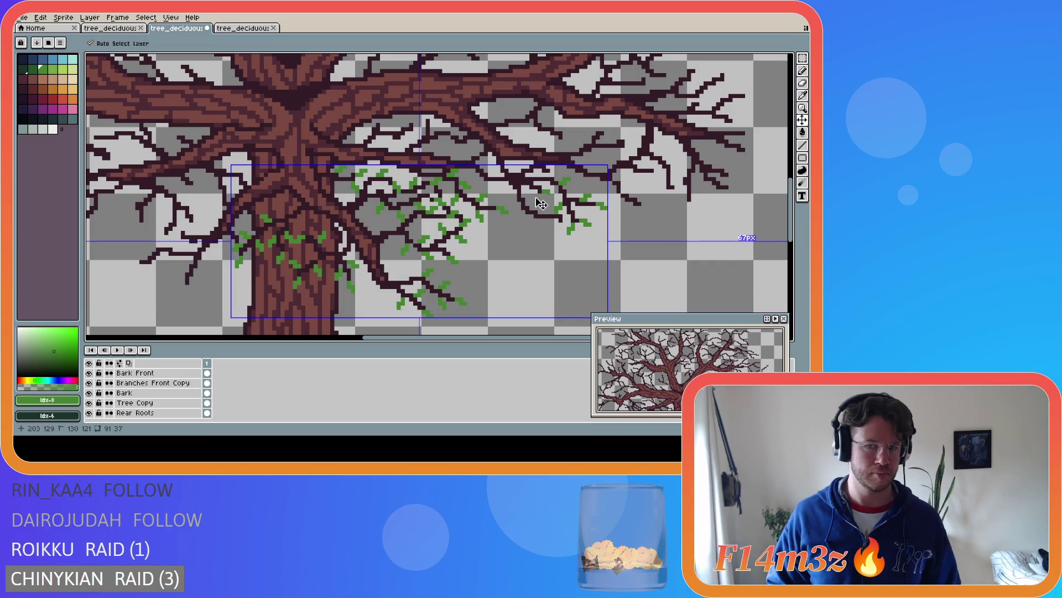
key("ctrl+d")
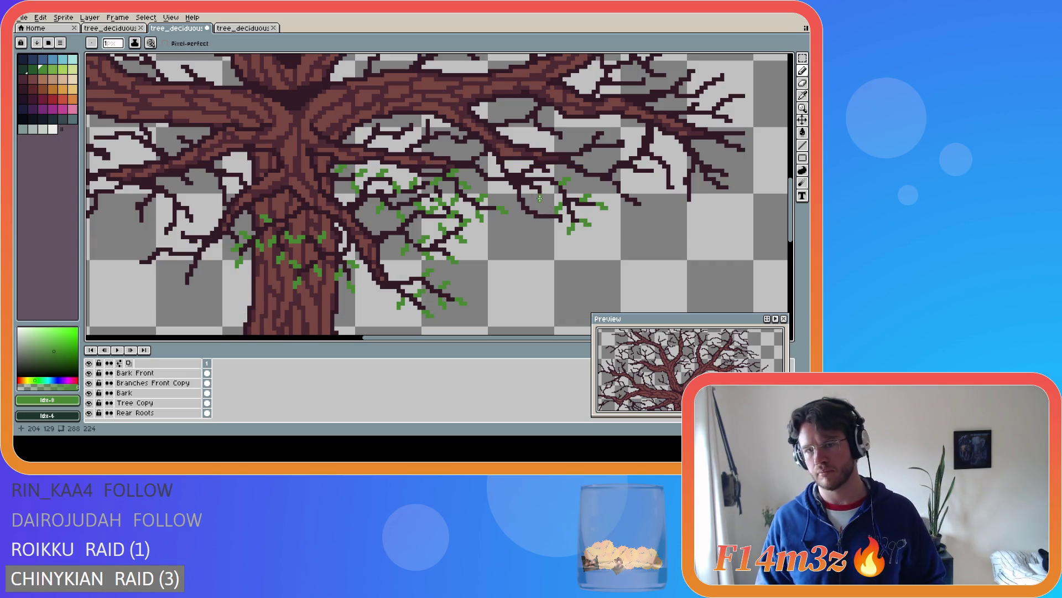
left_click(541, 199)
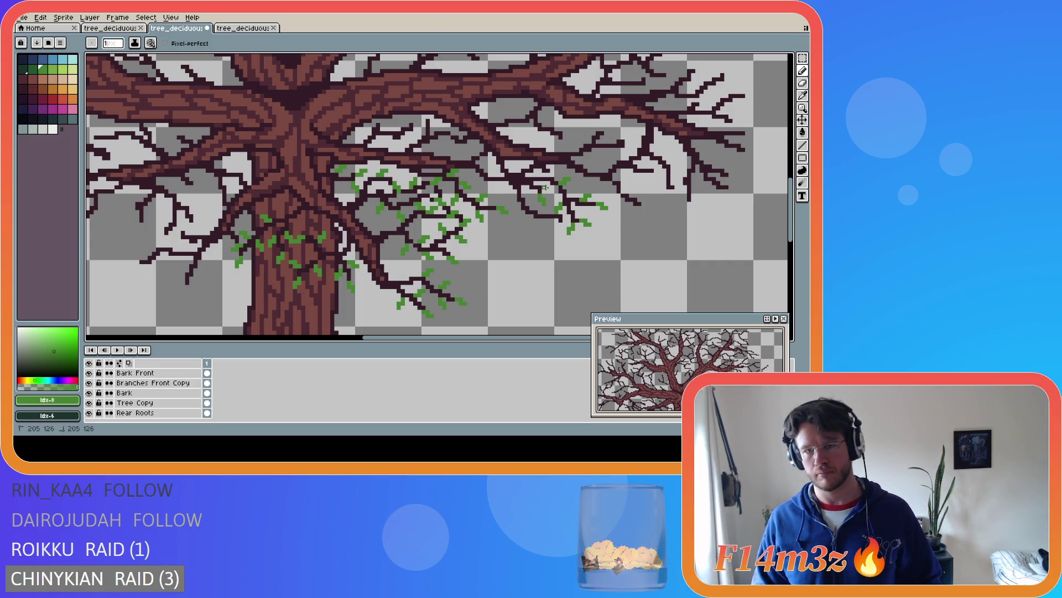
left_click_drag(547, 189, 552, 190)
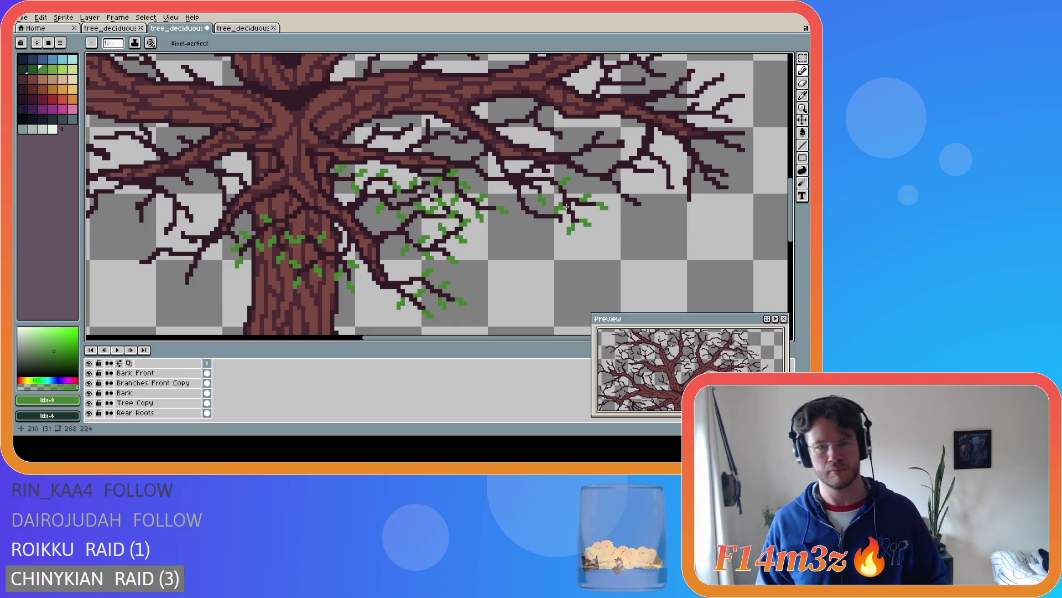
left_click_drag(544, 191, 544, 194)
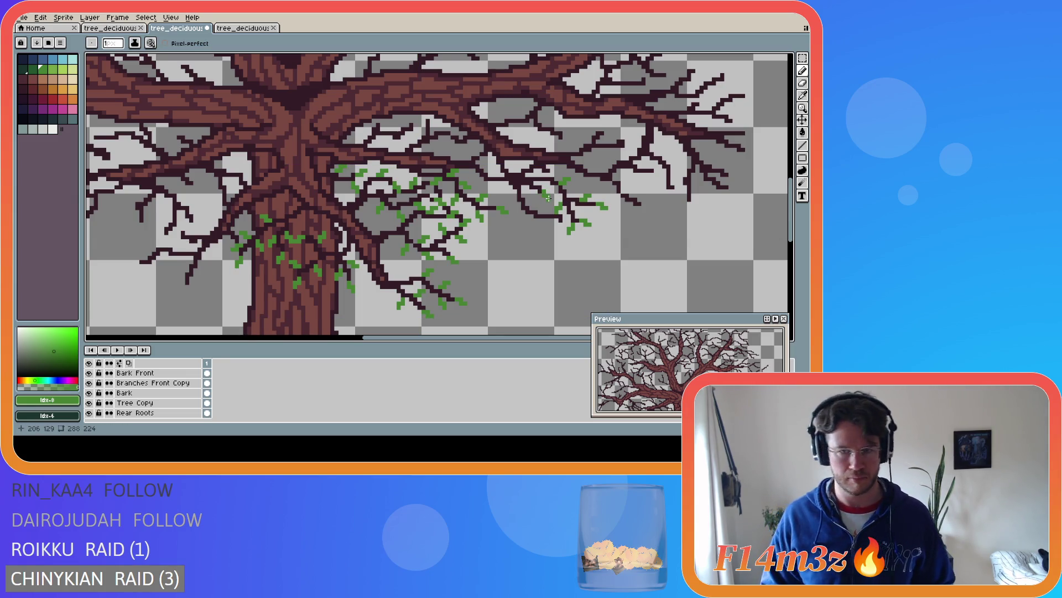
left_click(603, 207)
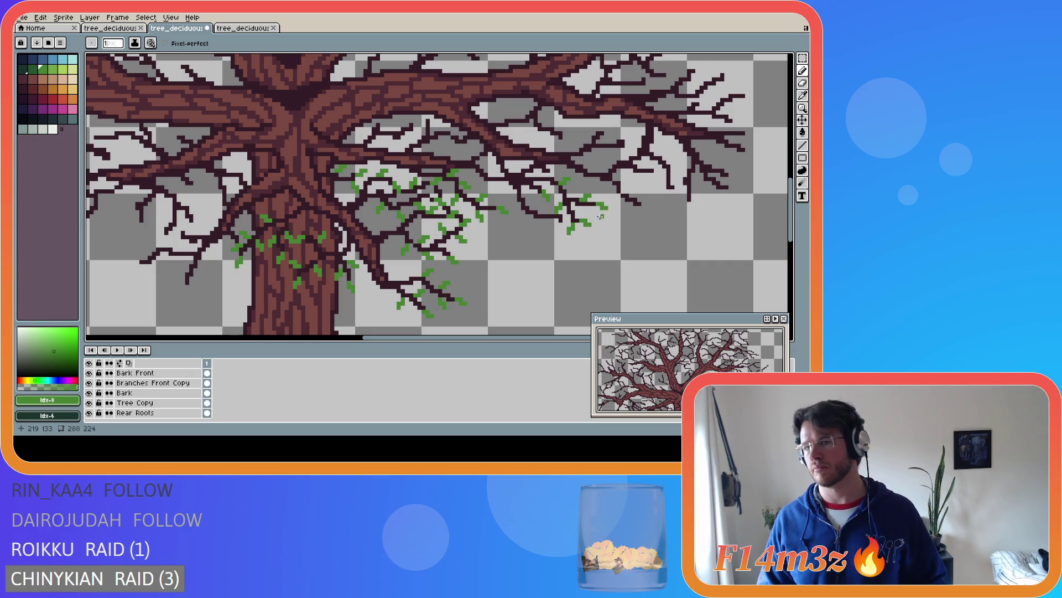
key("ctrl+s")
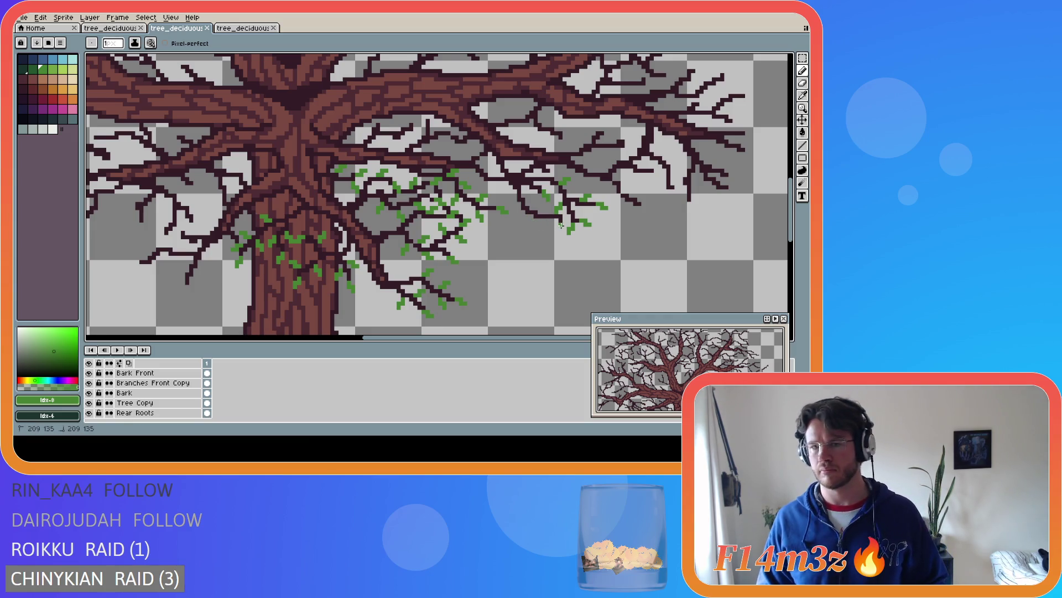
Dot a few more green buds along the lower branches right of the trunk
left_click(564, 220)
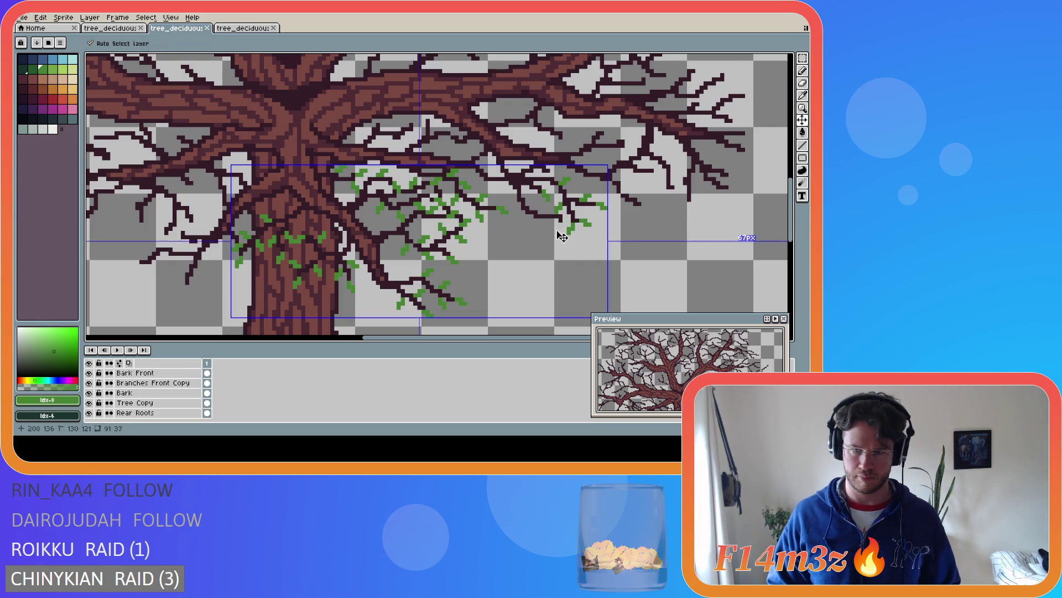
left_click(544, 220)
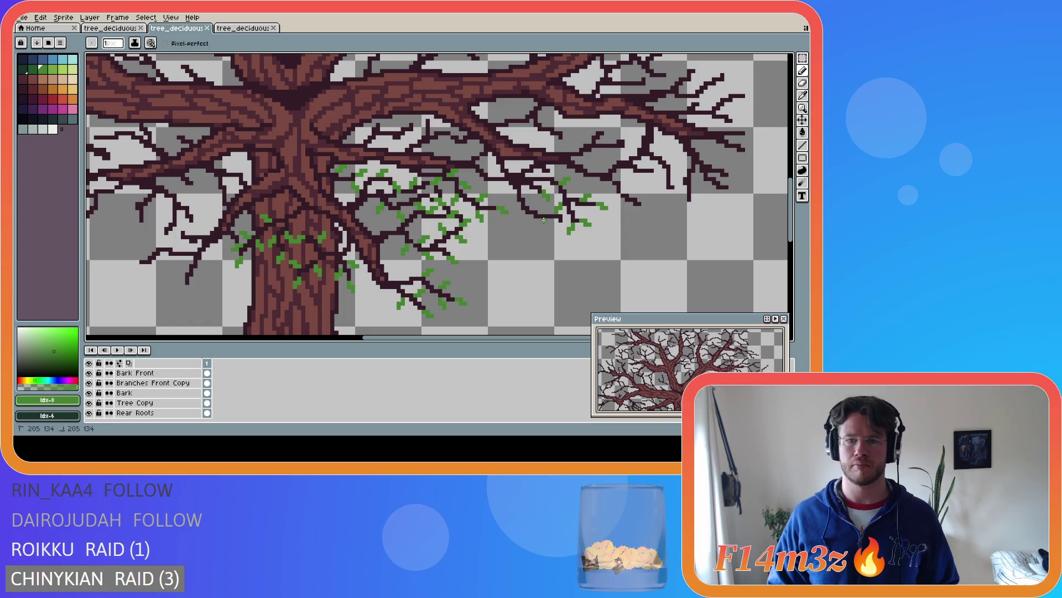
left_click_drag(546, 221, 548, 222)
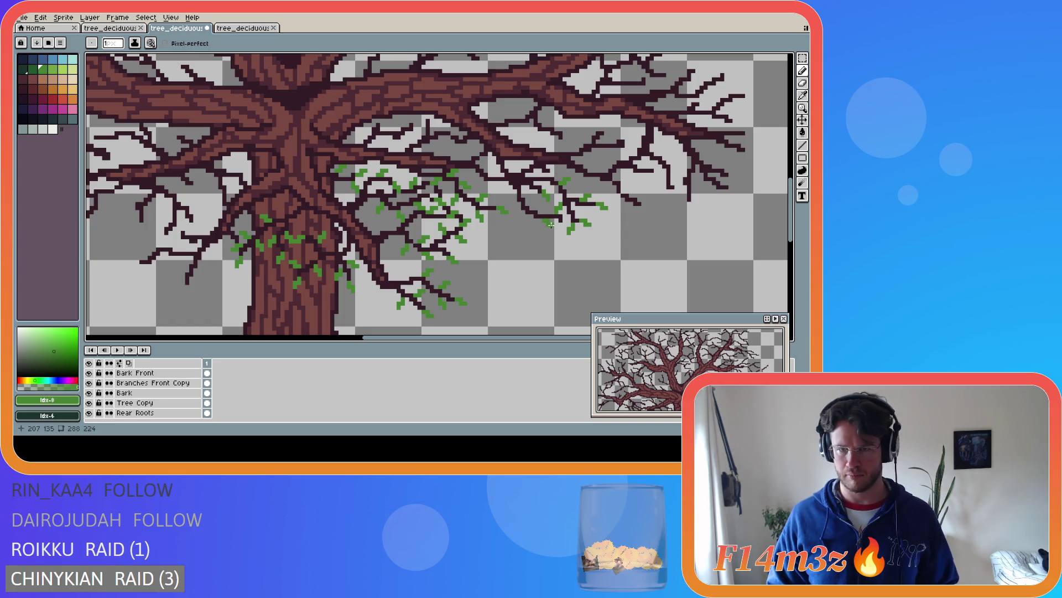
left_click(519, 218)
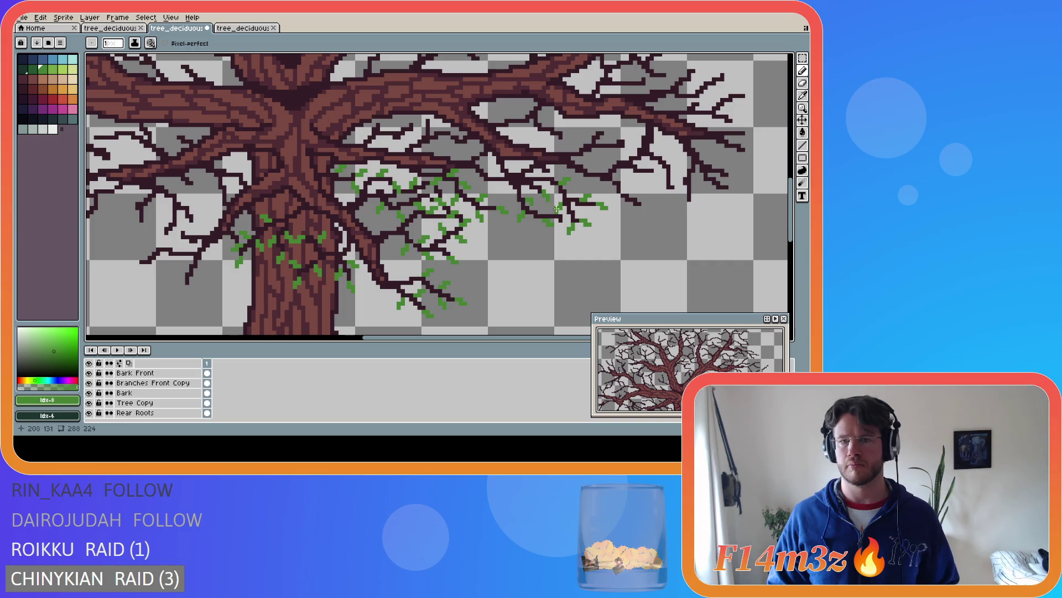
left_click(532, 204)
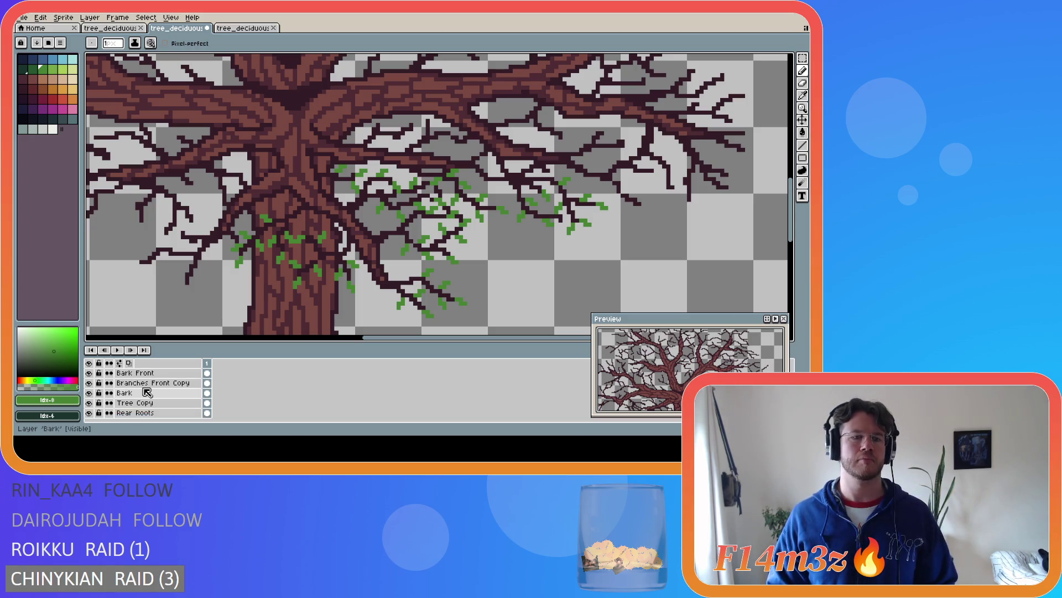
left_click(89, 383)
left_click(88, 383)
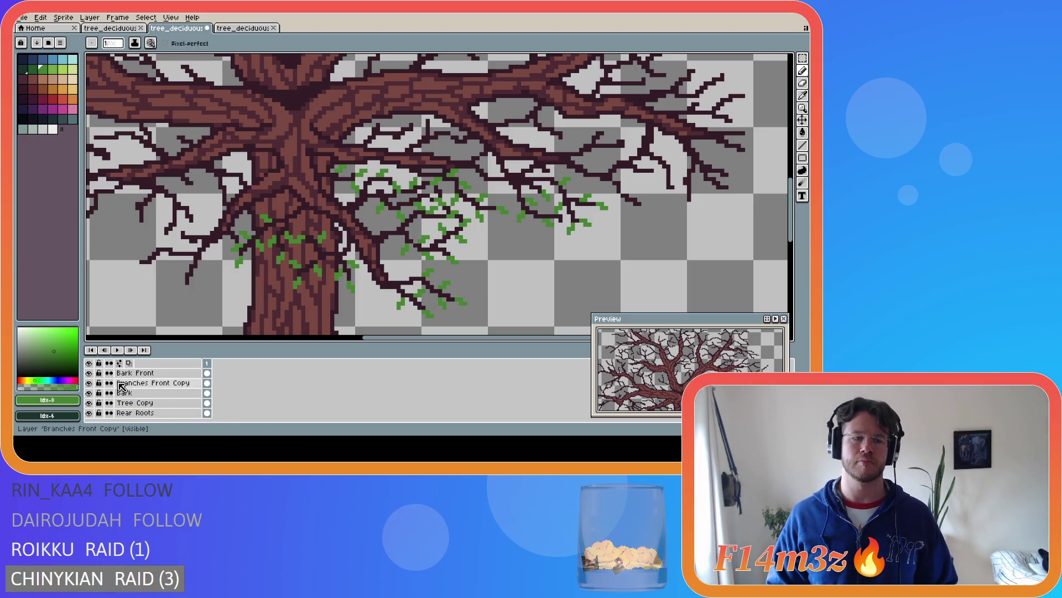
scroll(122, 387, "up", 3)
left_click(89, 403)
left_click(88, 403)
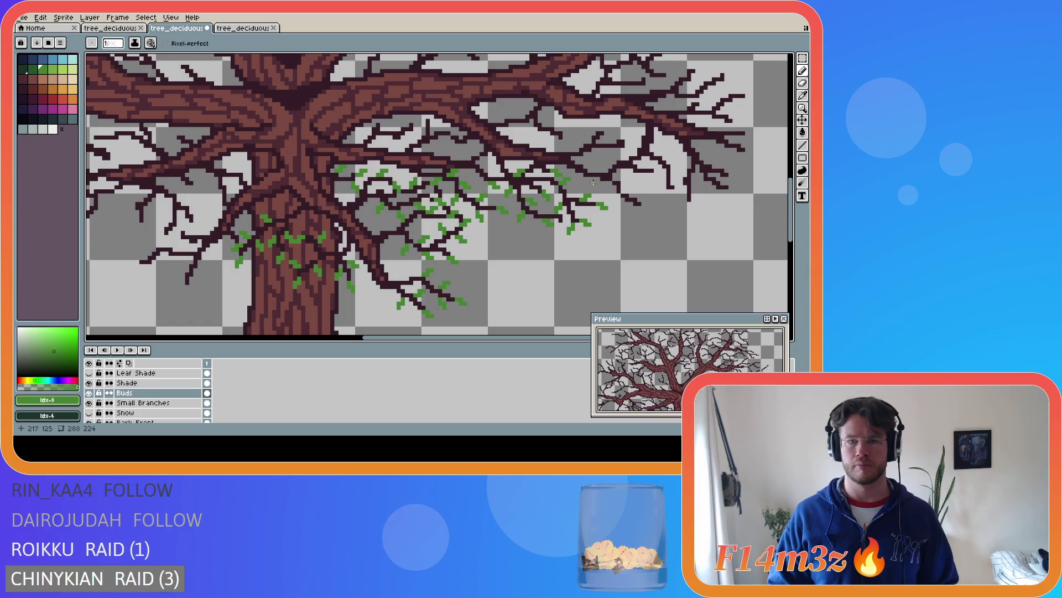
Save the sprite, add one bud on the branches, and save again
key("ctrl+s")
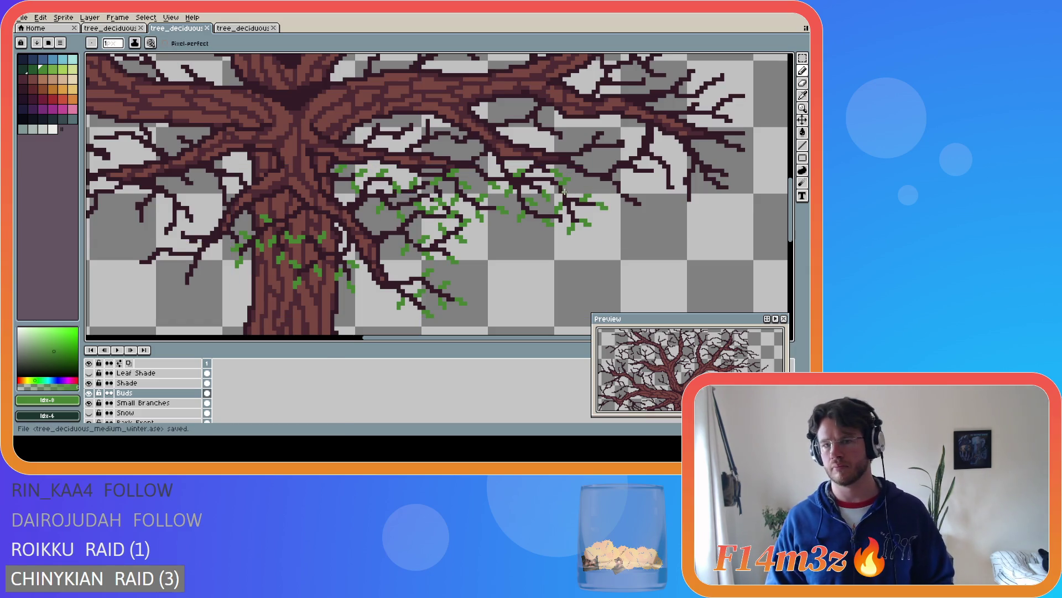
left_click(485, 164)
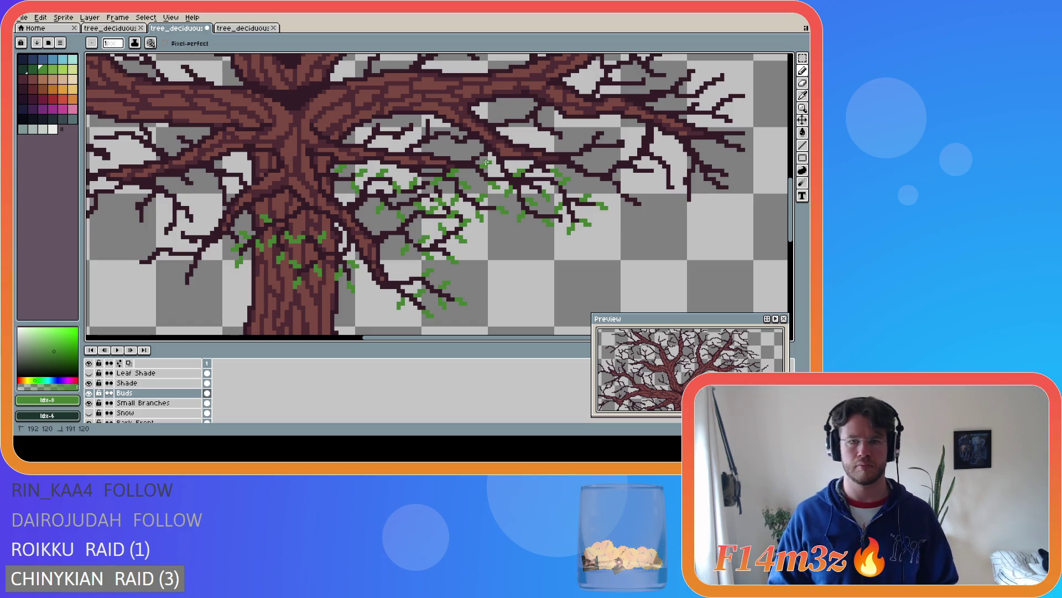
key("ctrl+s")
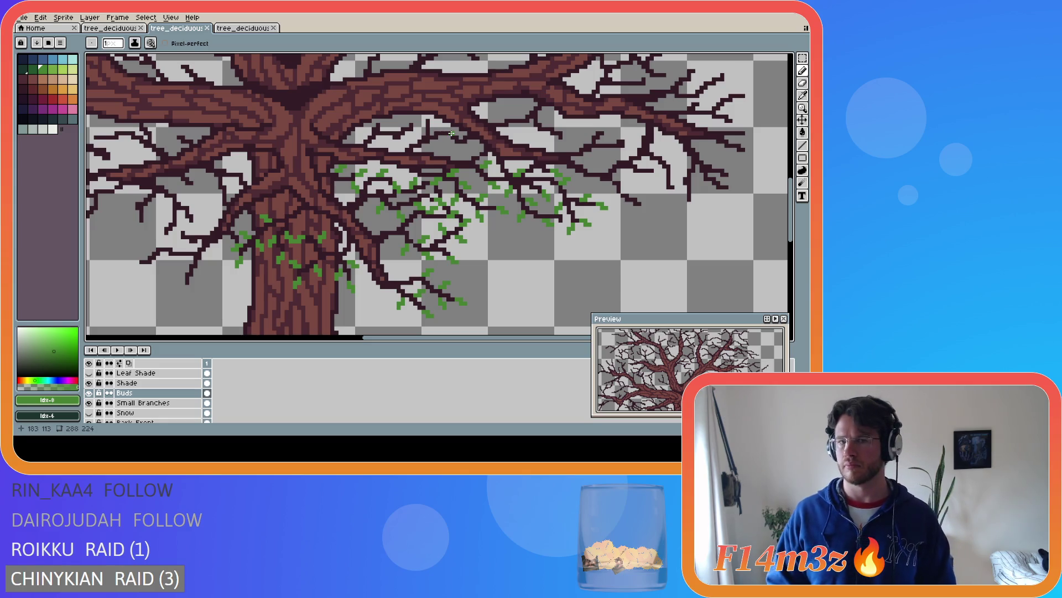
Add green buds along the upper branches above the existing cluster
left_click(452, 133)
left_click(456, 131)
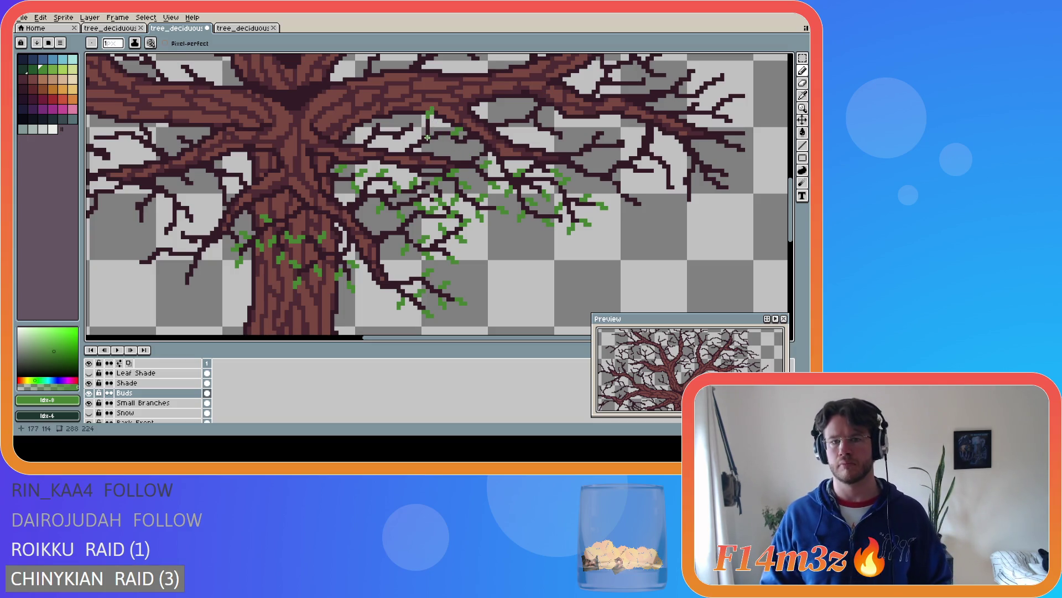
left_click_drag(435, 144, 438, 145)
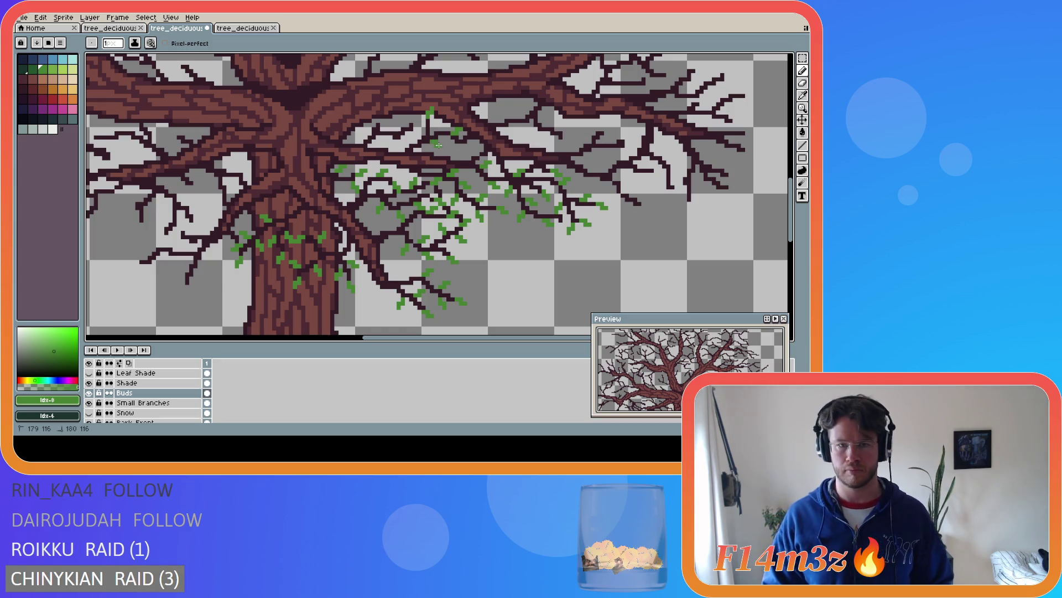
left_click_drag(418, 136, 416, 133)
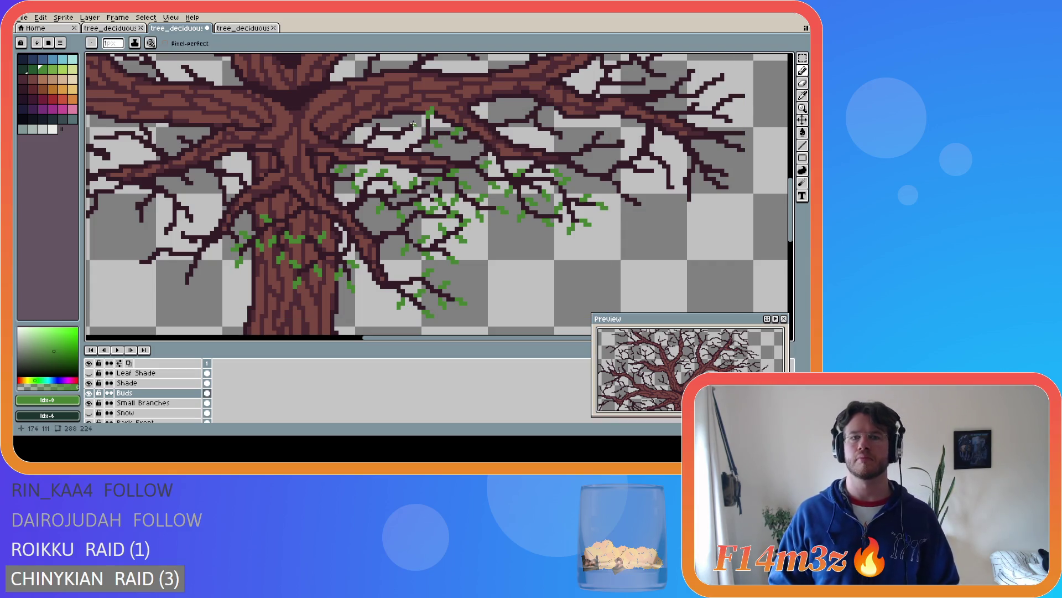
key("ctrl")
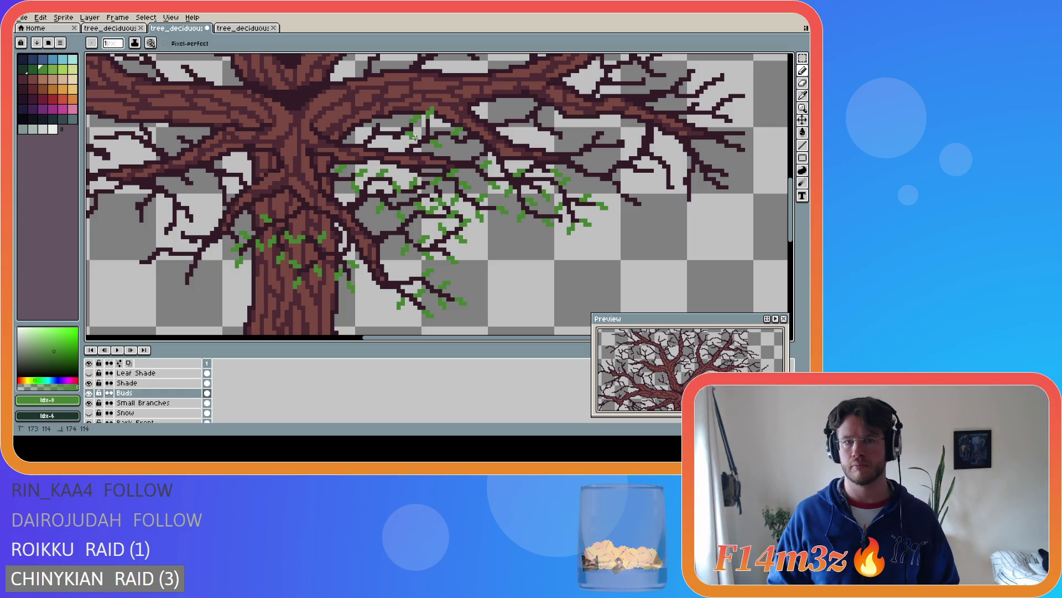
left_click(406, 139)
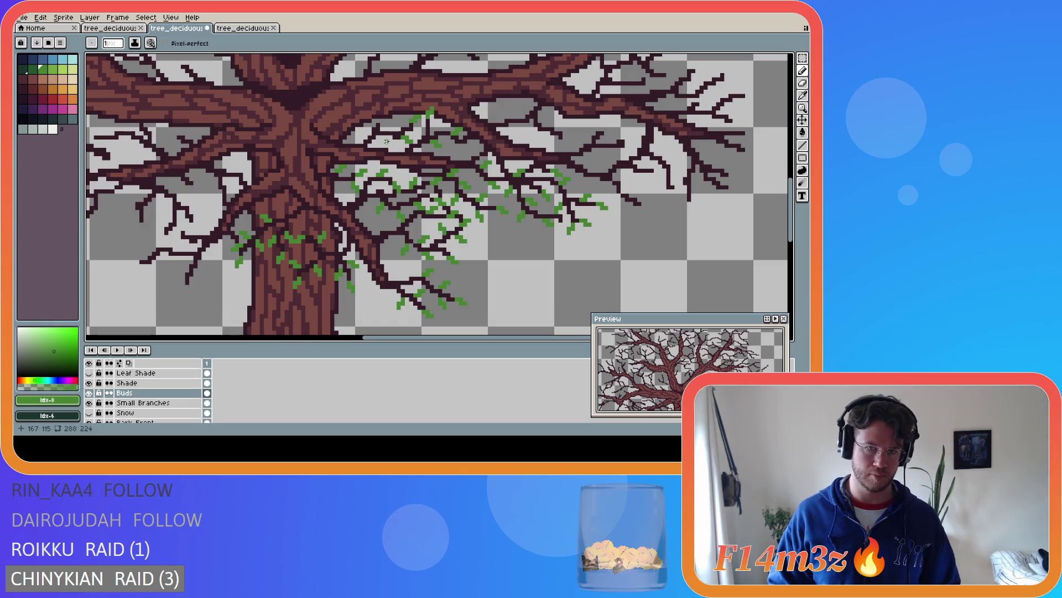
left_click(381, 117)
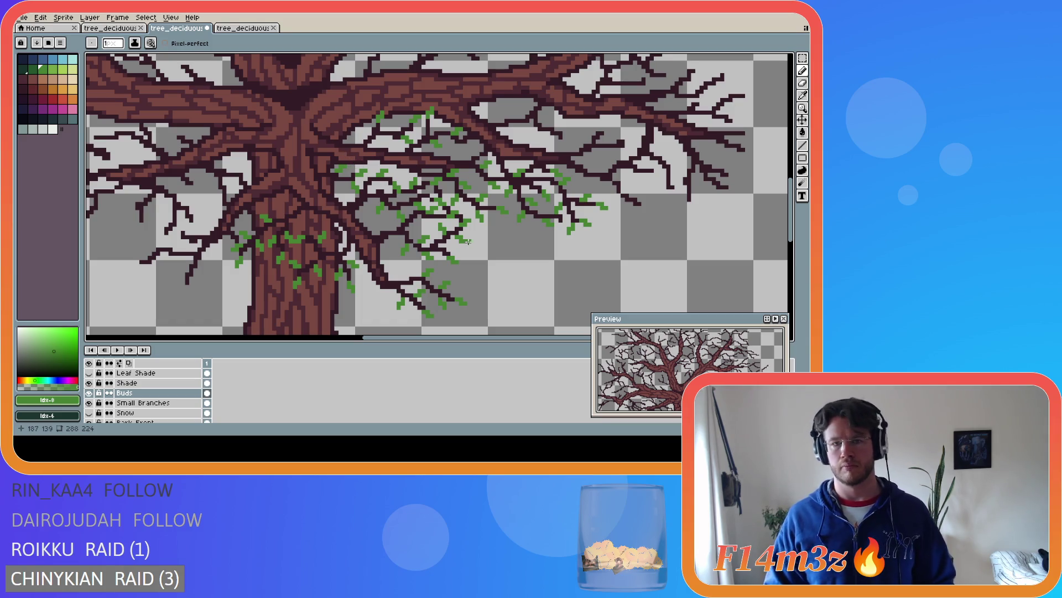
Place two more buds on a right branch and save tree_deciduous_medium_winter.ase
left_click(475, 150)
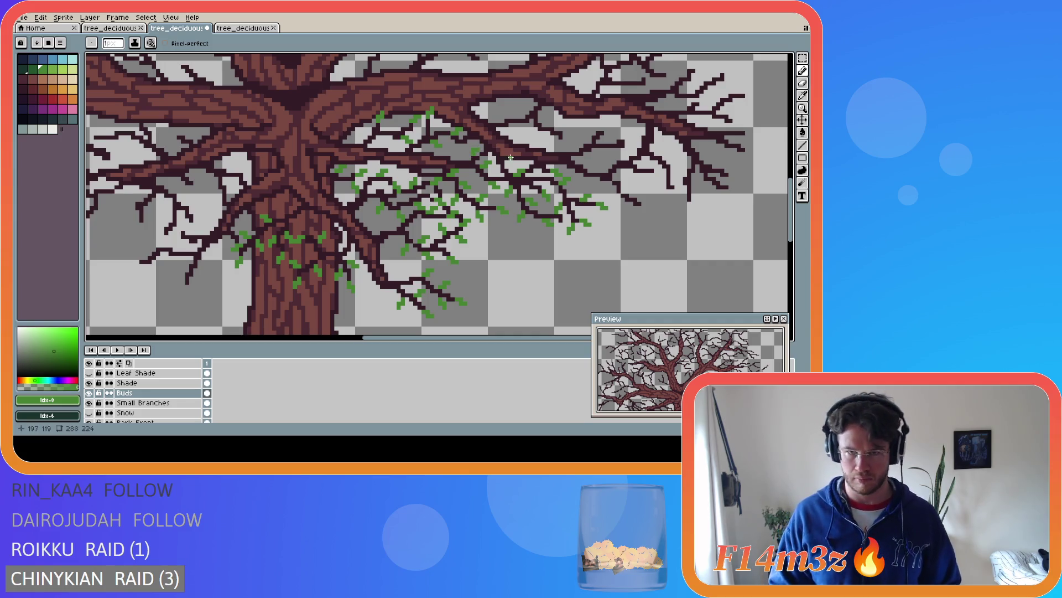
left_click(482, 150)
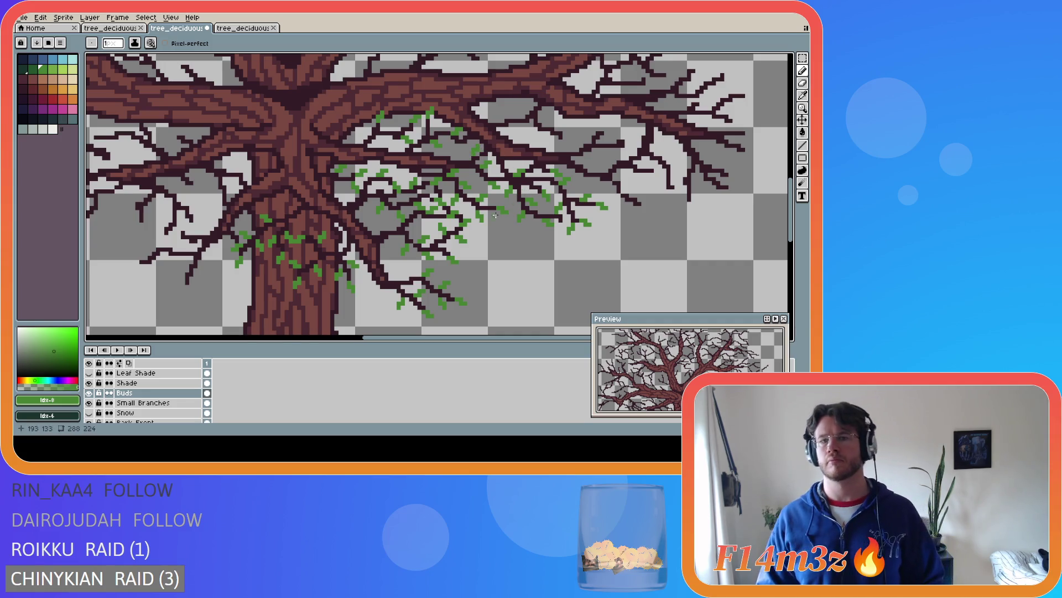
key("v")
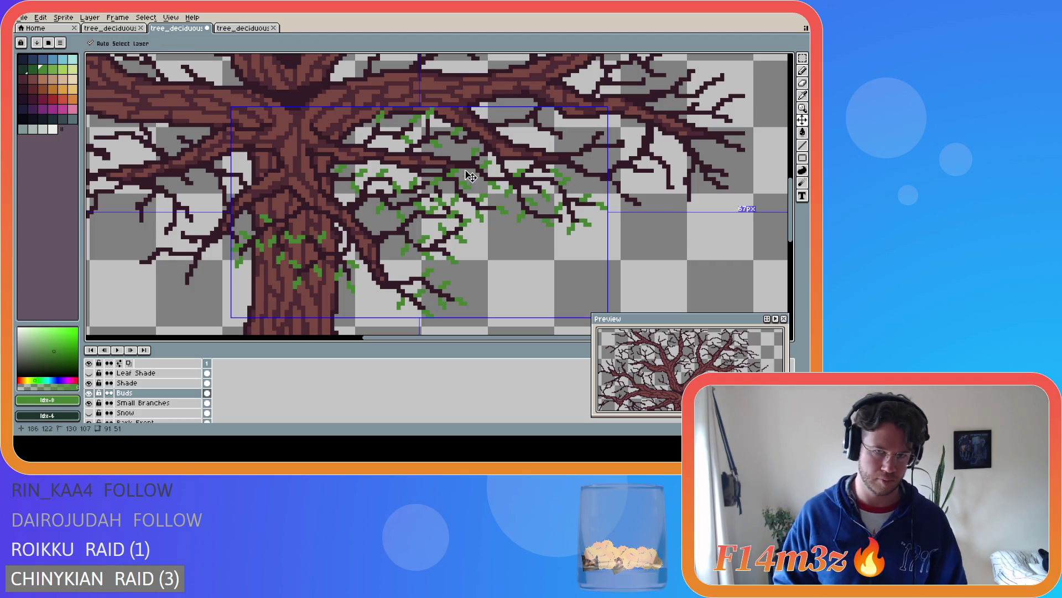
key("b")
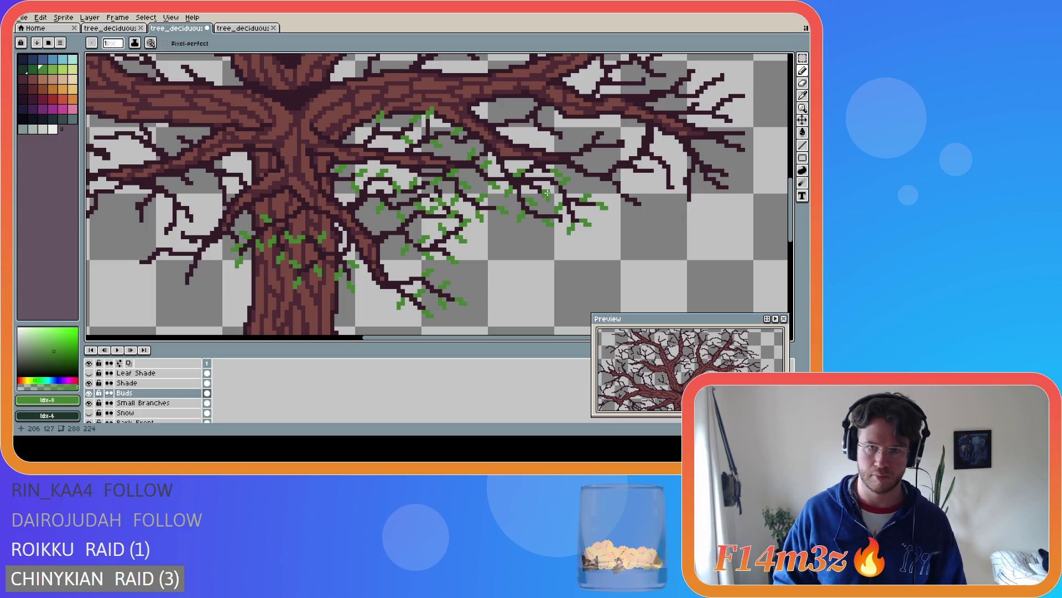
key("ctrl+s")
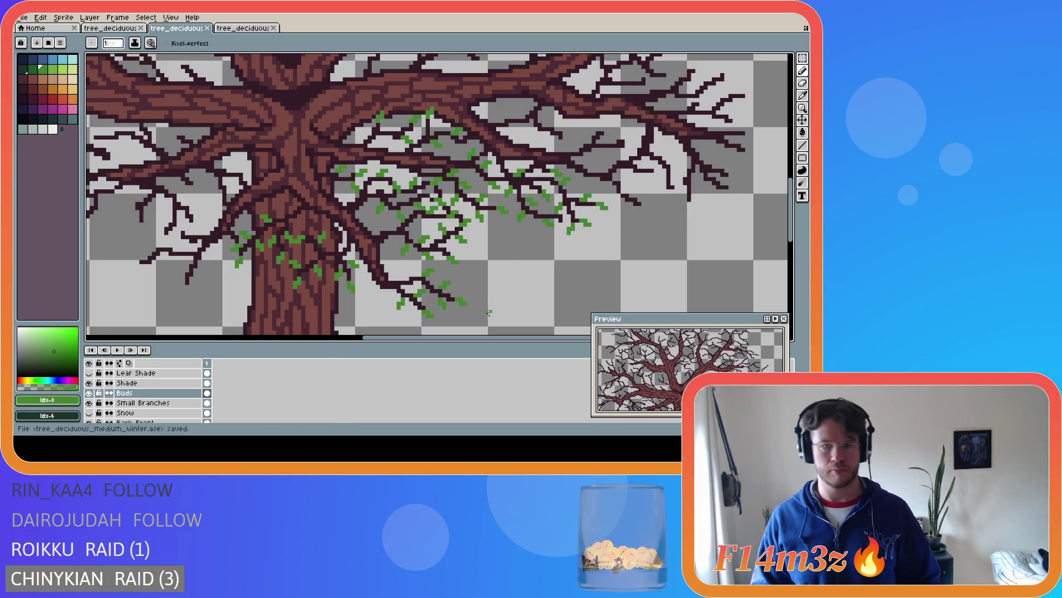
scroll(489, 342, "left", 1)
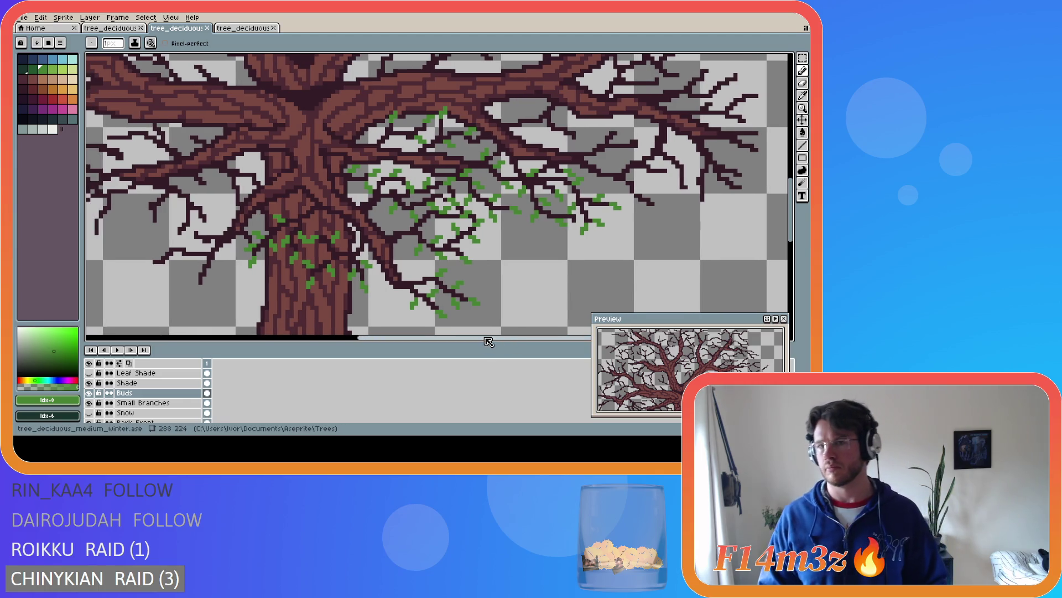
Add green buds beside the trunk and along the nearby left branches
left_click_drag(489, 341, 433, 330)
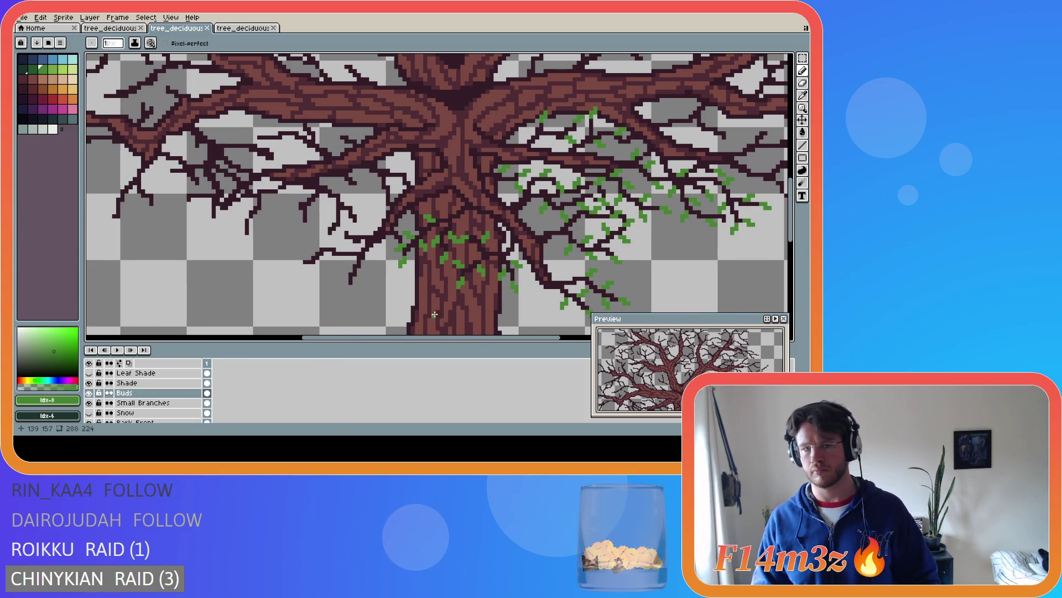
left_click(402, 245)
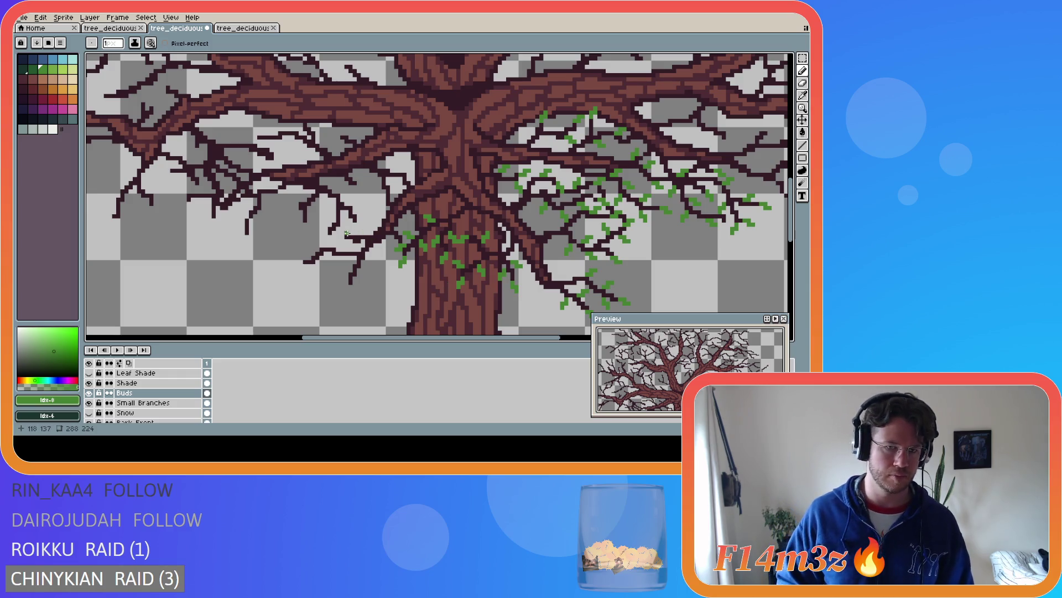
left_click(338, 230)
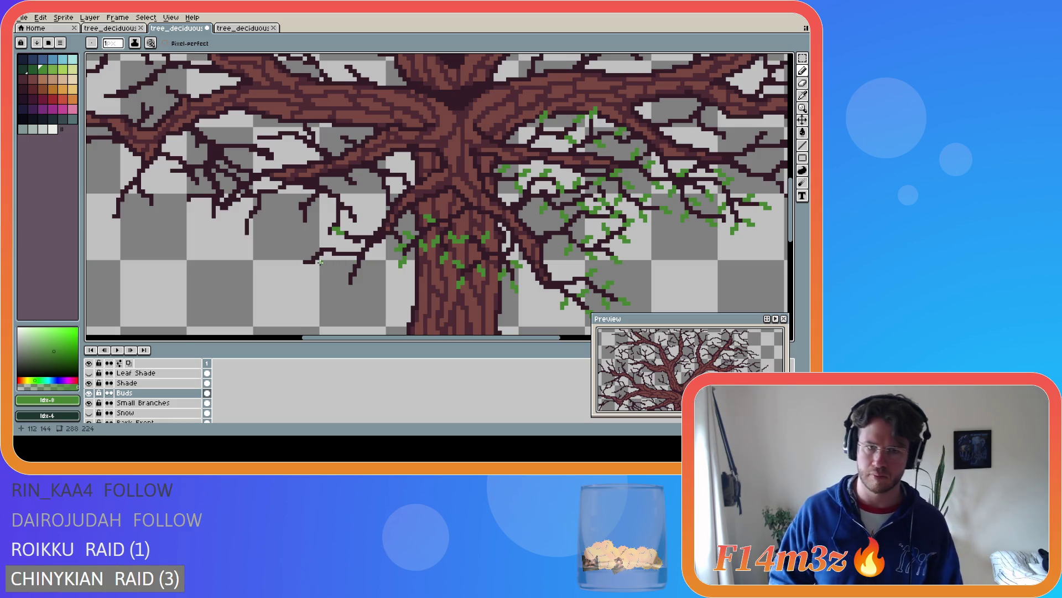
left_click(346, 225)
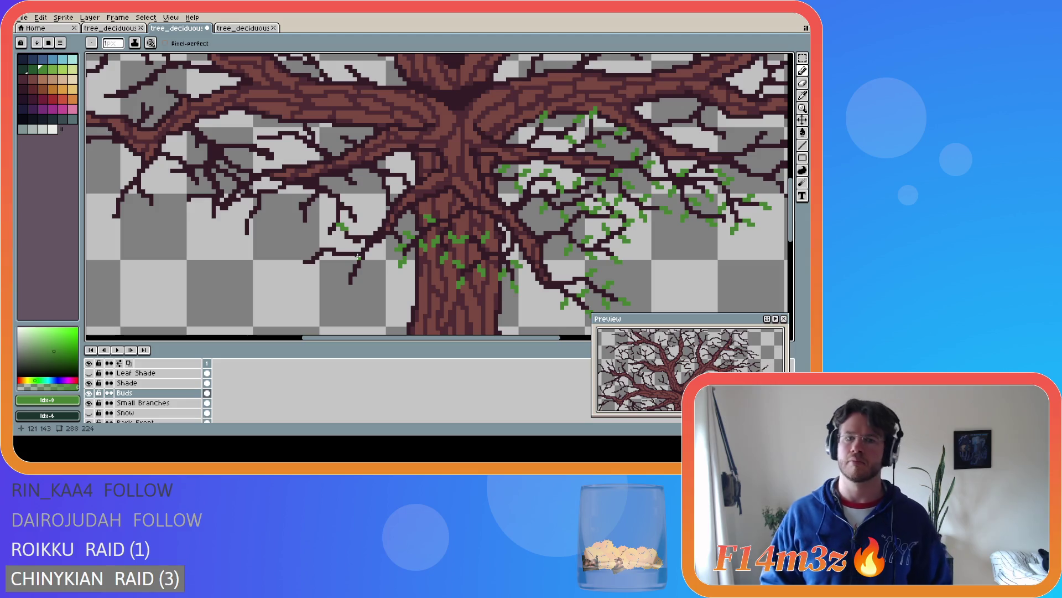
left_click(344, 243)
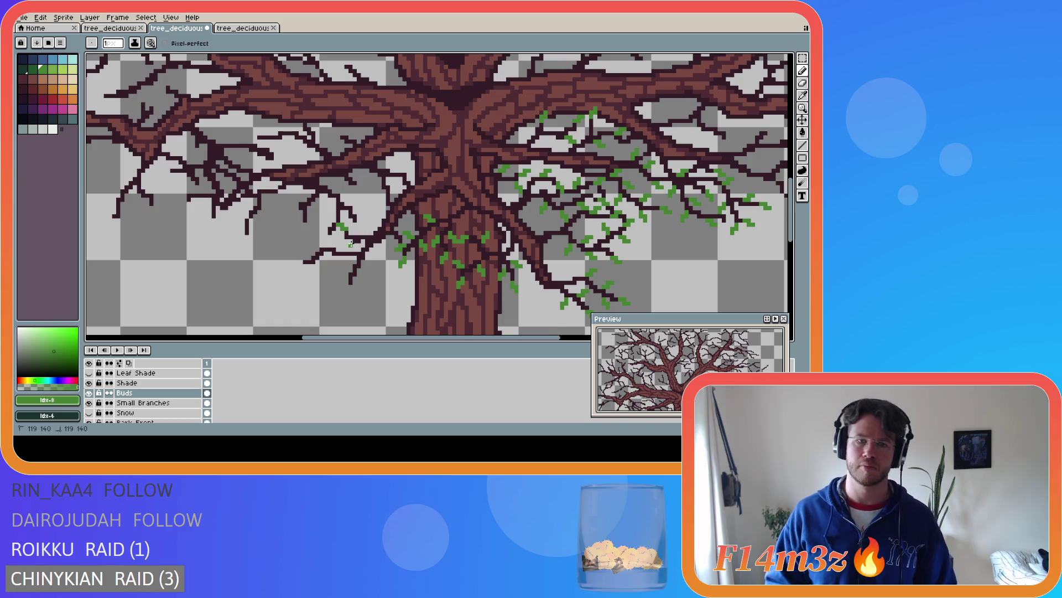
left_click(349, 248)
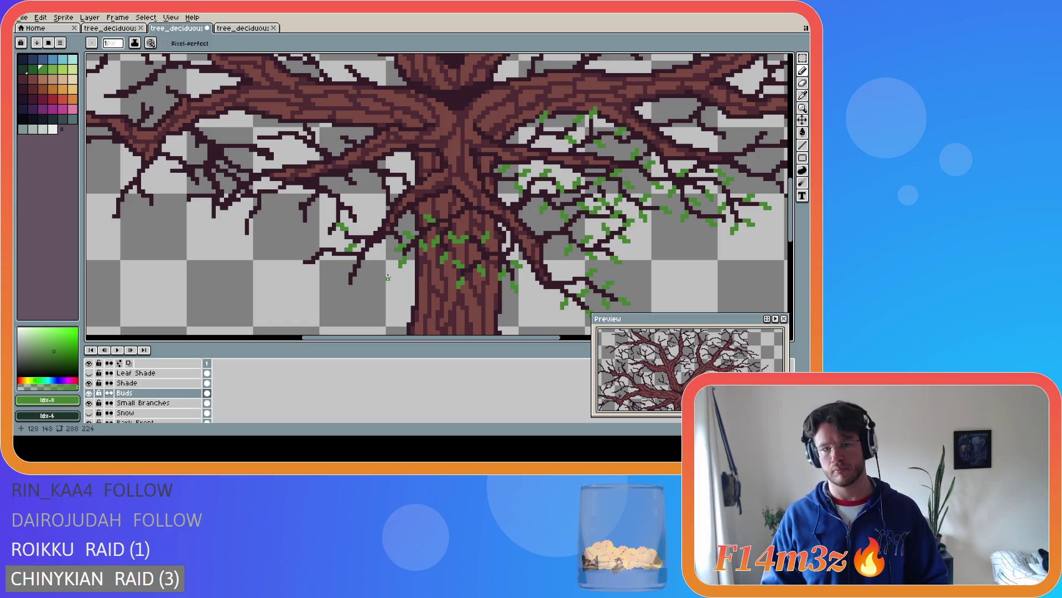
Add buds at the lower-left branch tips and just below them
left_click(297, 262)
left_click(297, 262)
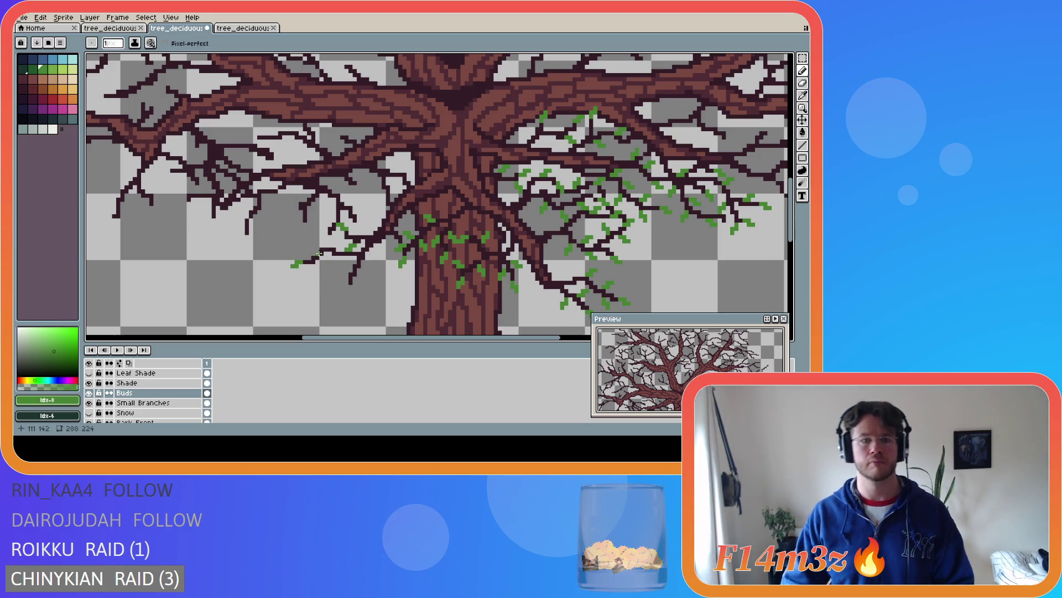
left_click(315, 248)
left_click(313, 247)
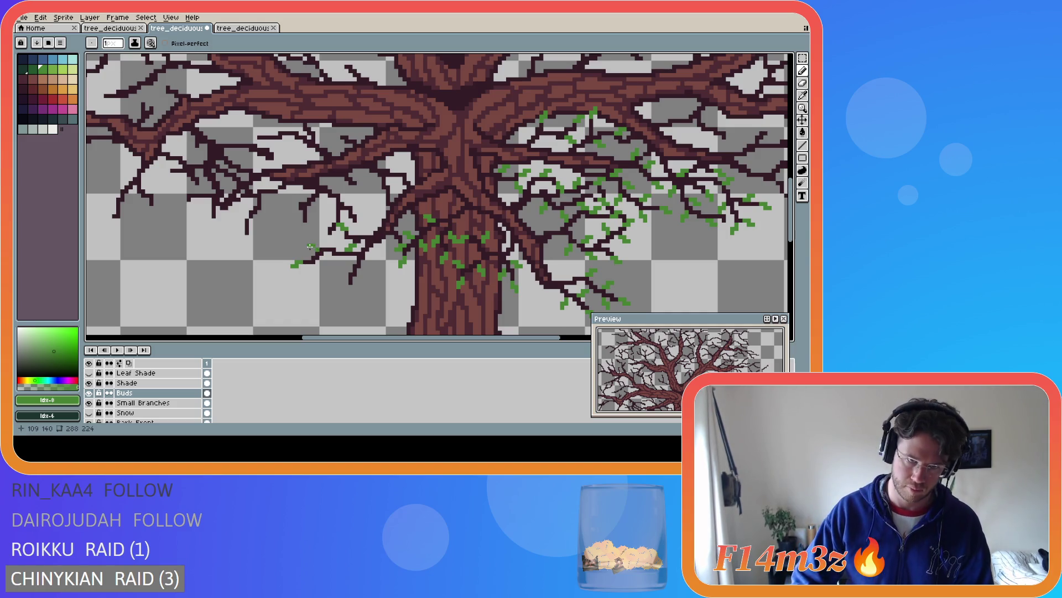
left_click(348, 291)
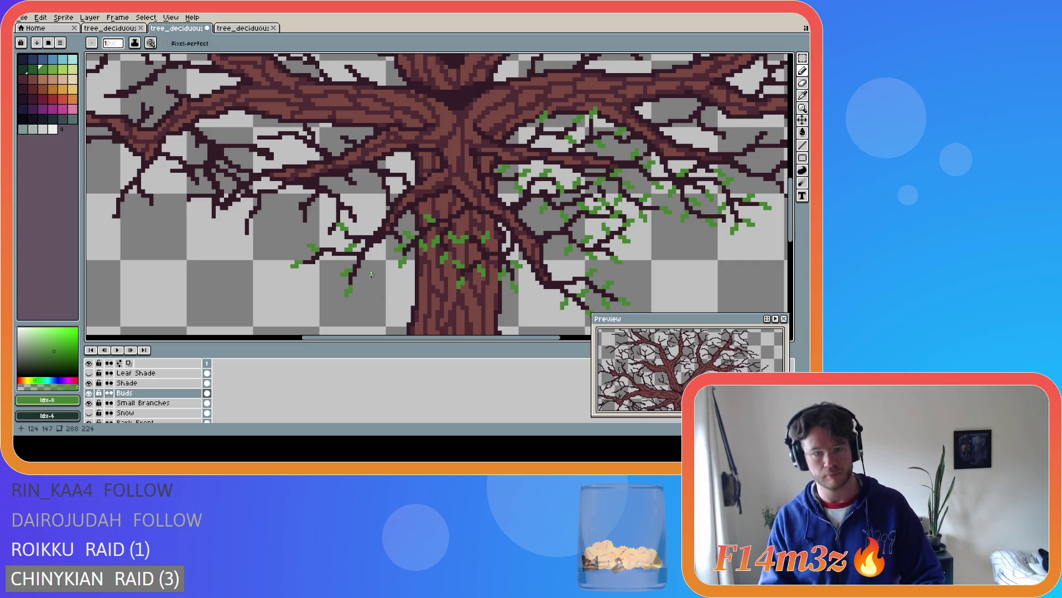
left_click(365, 271)
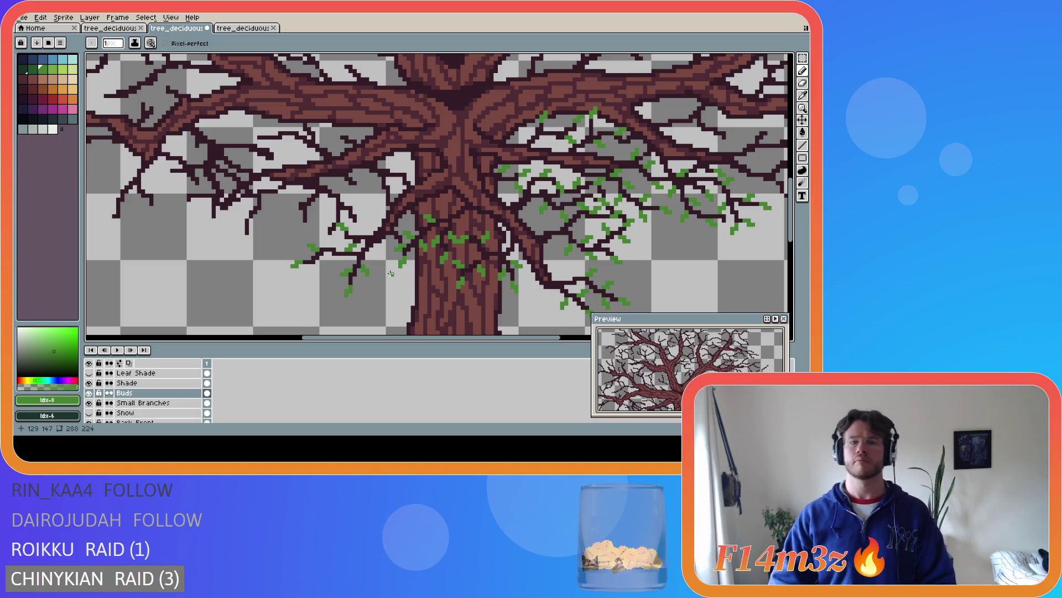
left_click(330, 259)
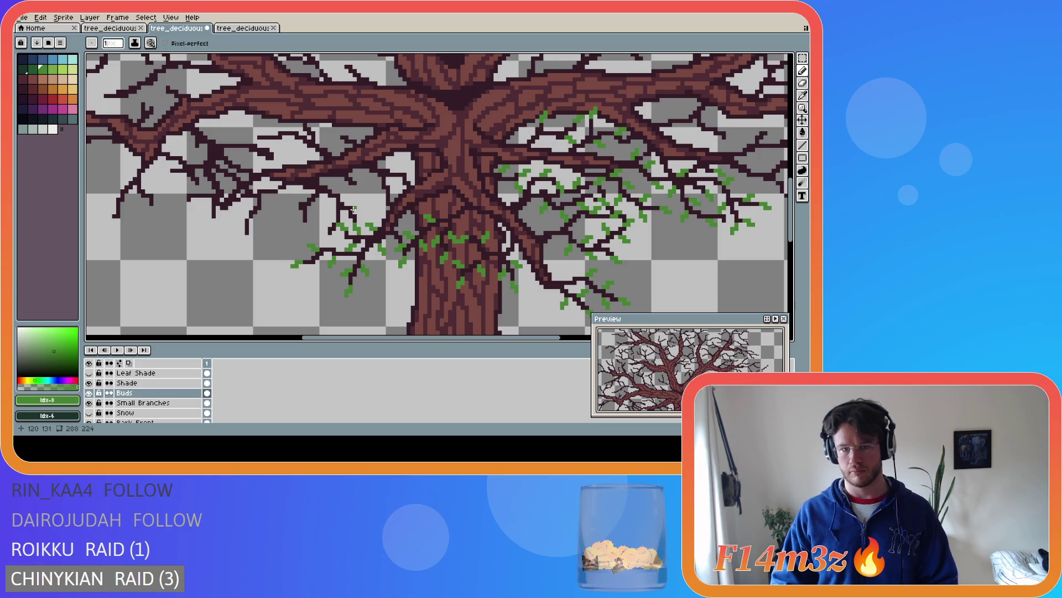
Place green bud pixels along several left-hand branches
left_click_drag(360, 212, 365, 212)
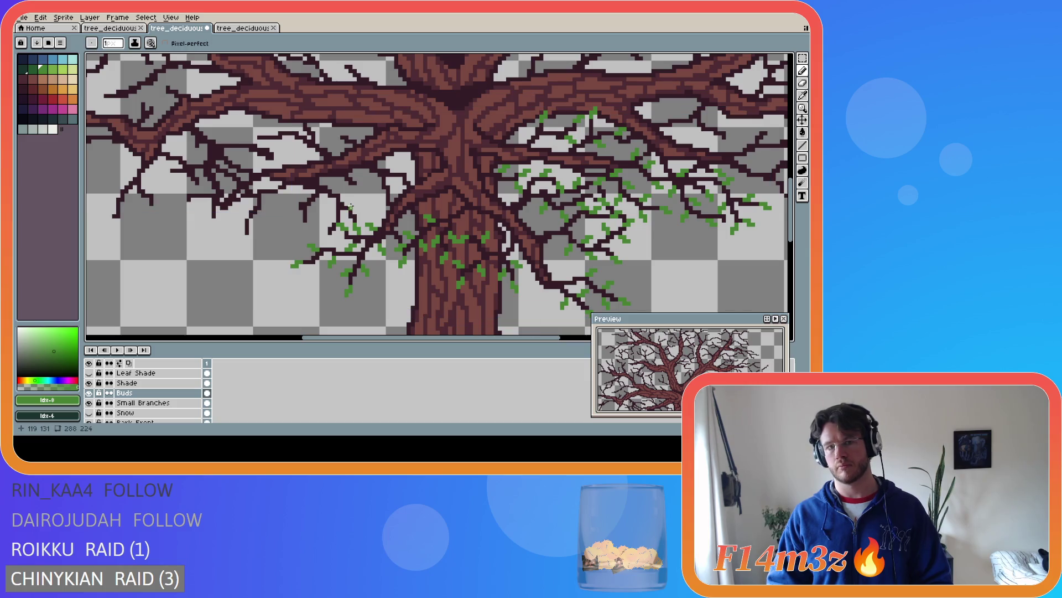
left_click(359, 204)
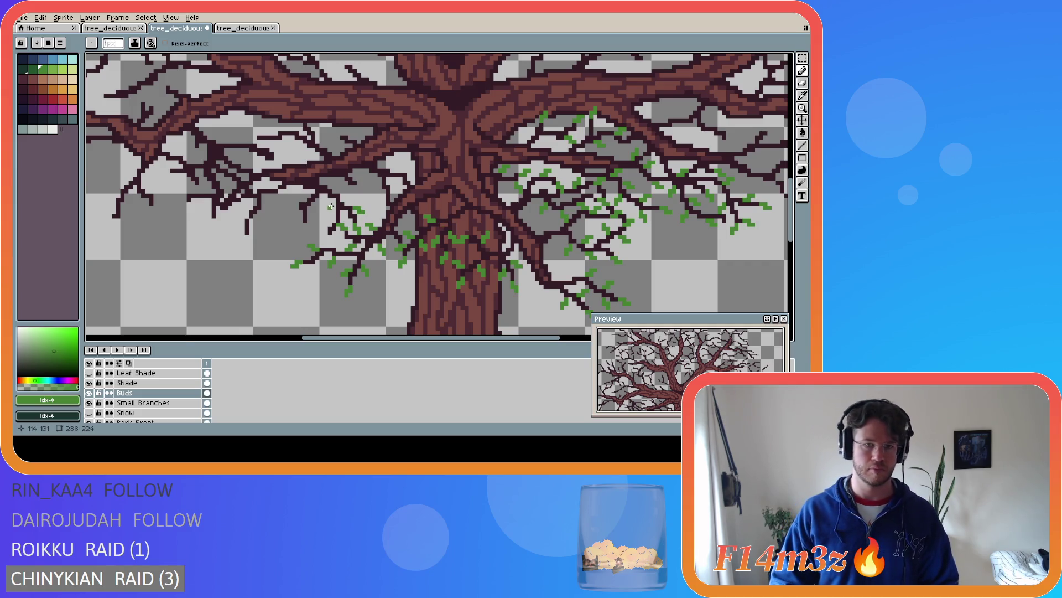
left_click(328, 237)
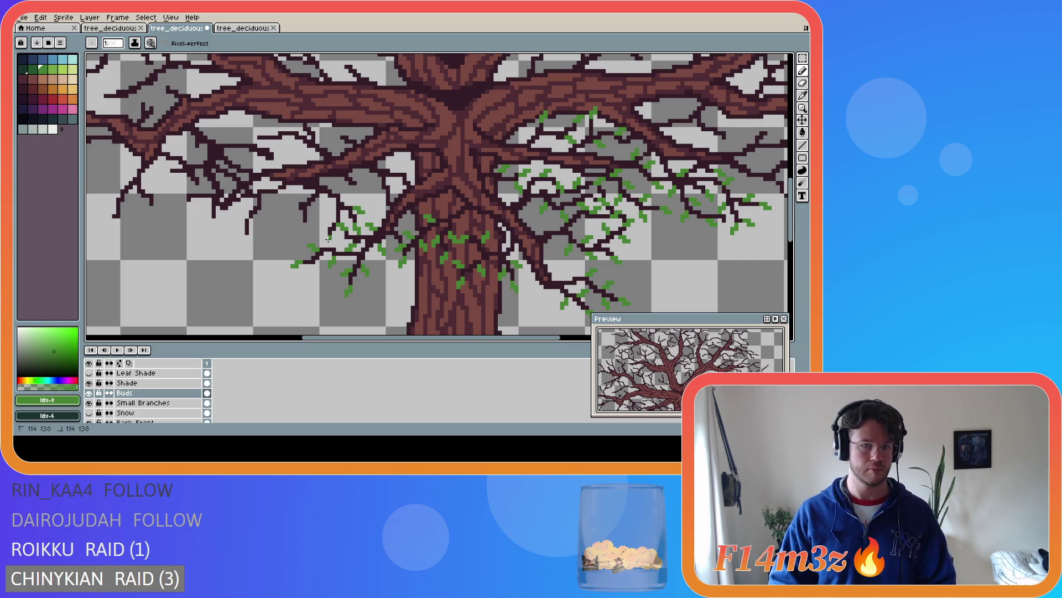
left_click(328, 239)
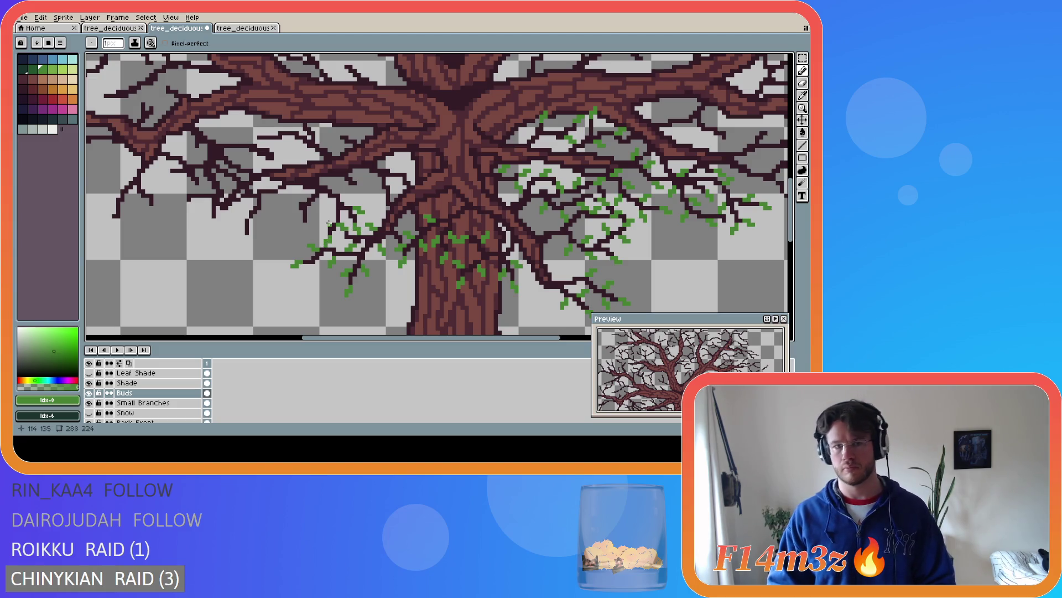
left_click(327, 222)
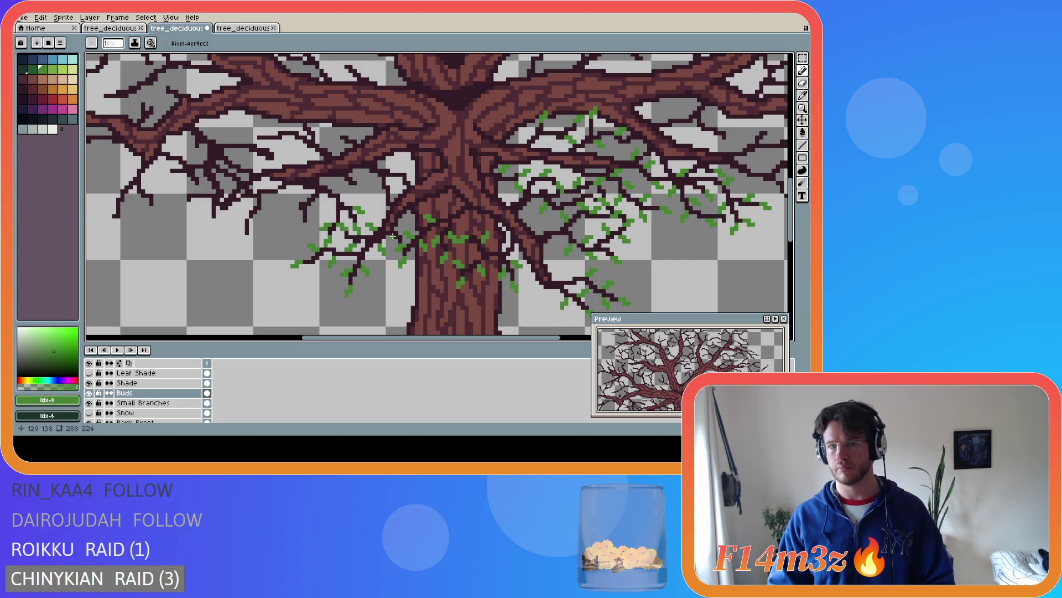
left_click(306, 224)
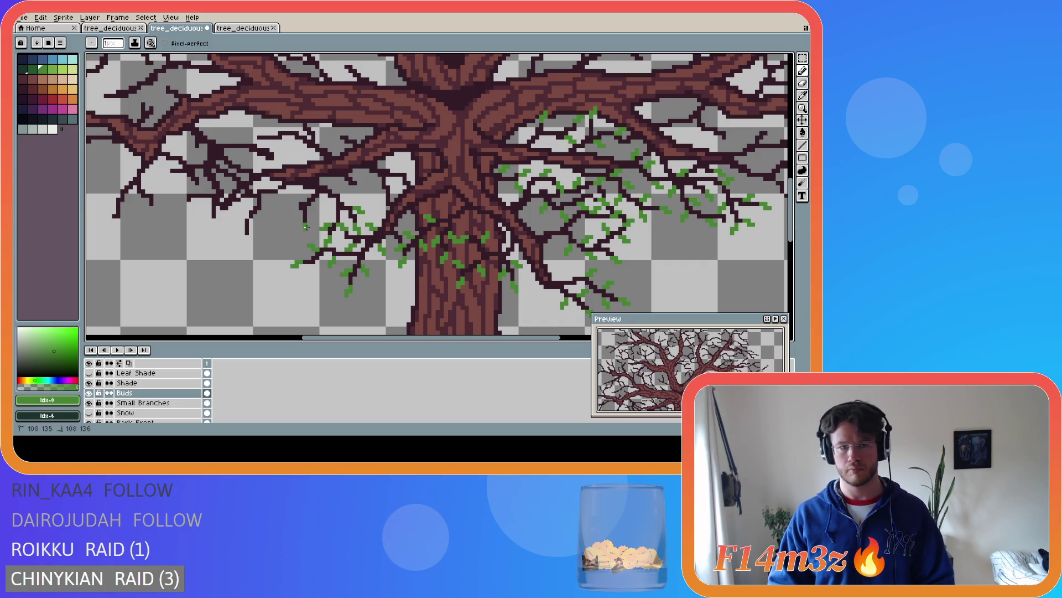
left_click_drag(308, 231, 312, 223)
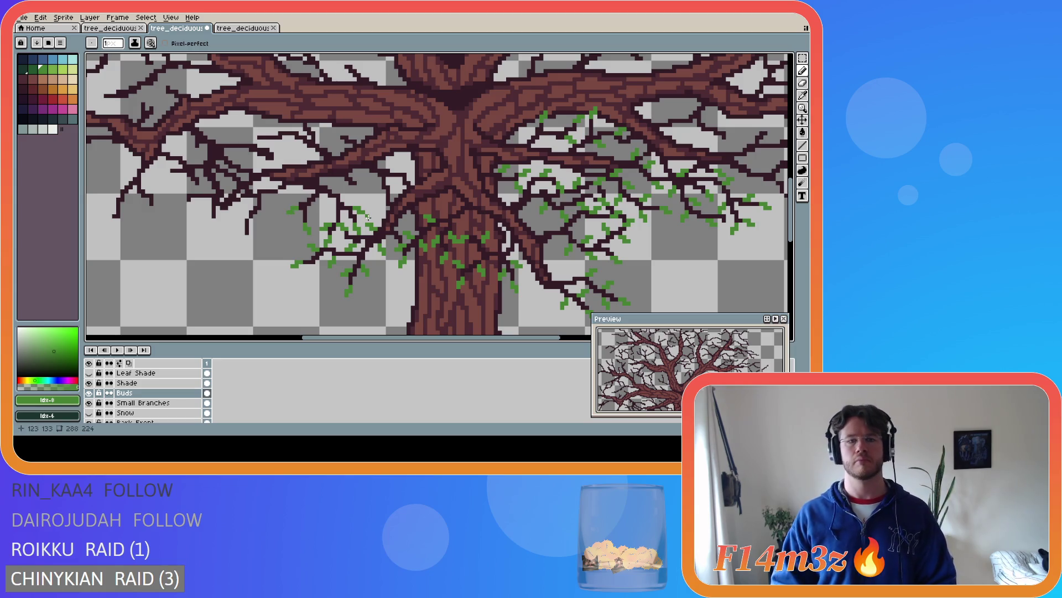
Add buds at more left branch tips, then save the tree sprite
key("v")
key("b")
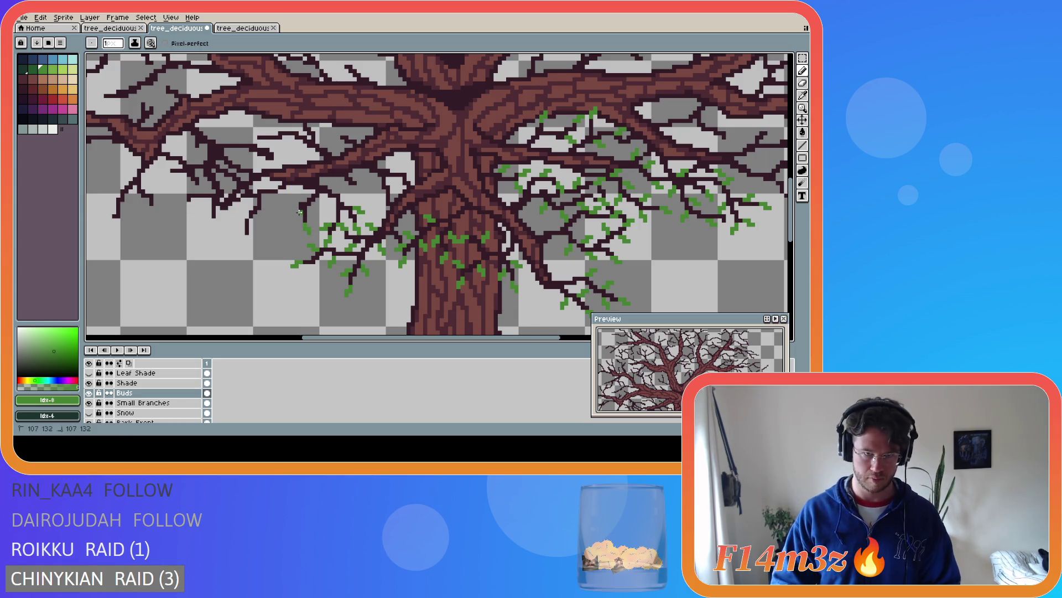
key("ctrl")
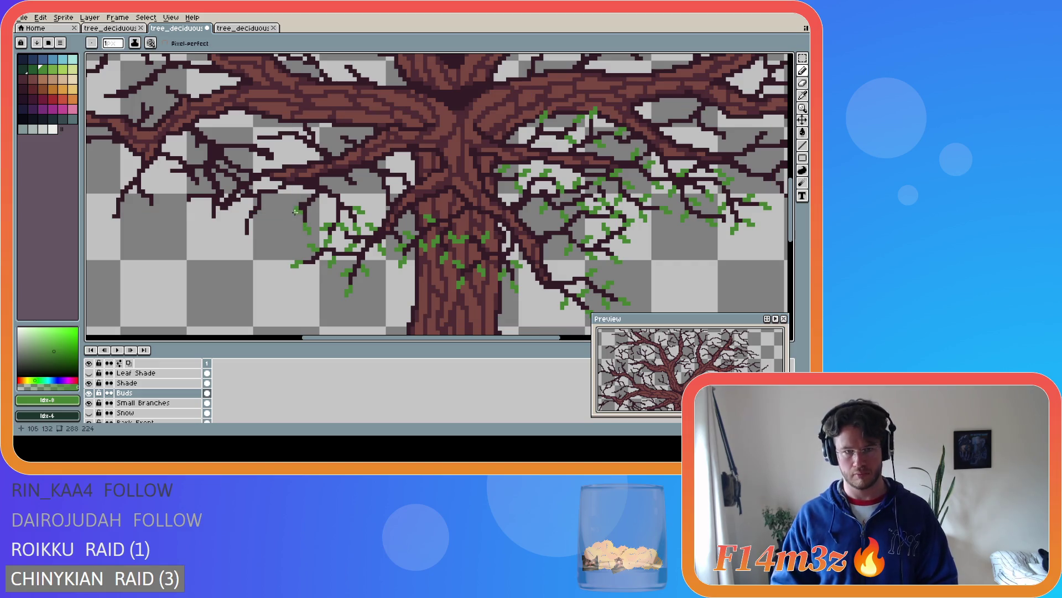
key("ctrl")
key("ctrl")
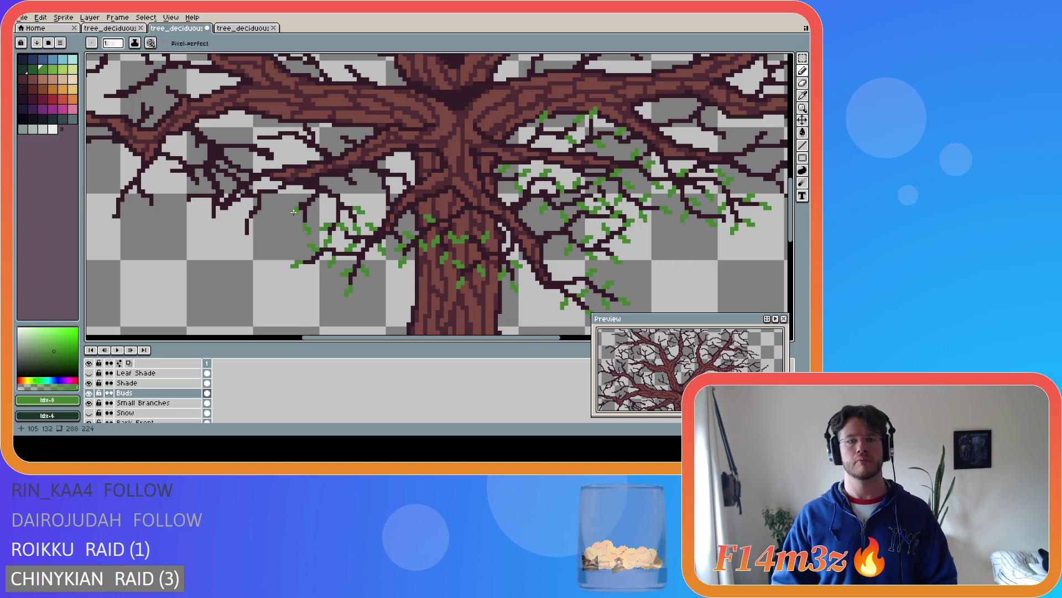
key("ctrl")
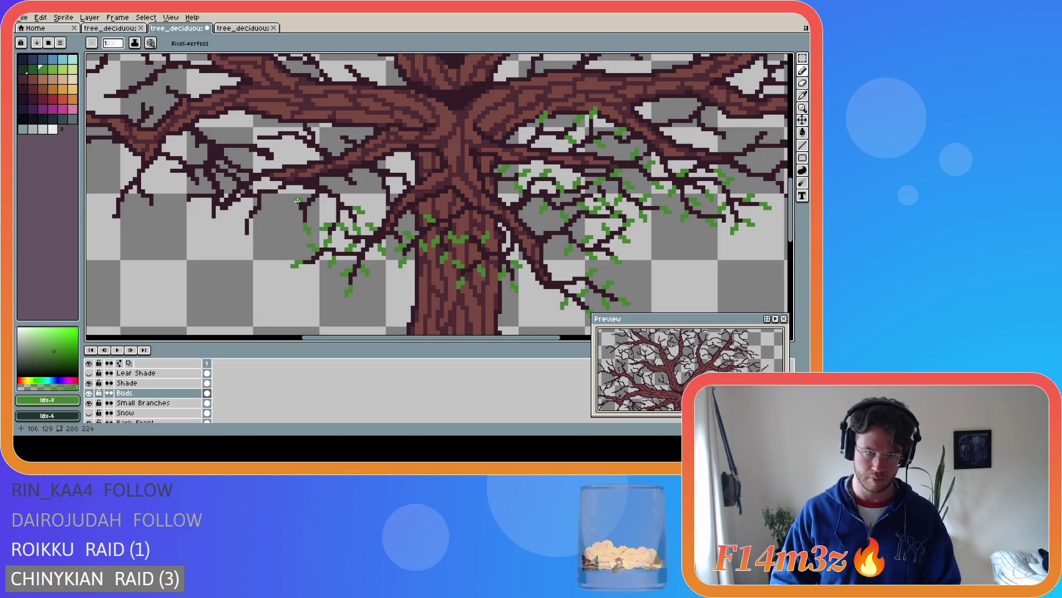
key("ctrl")
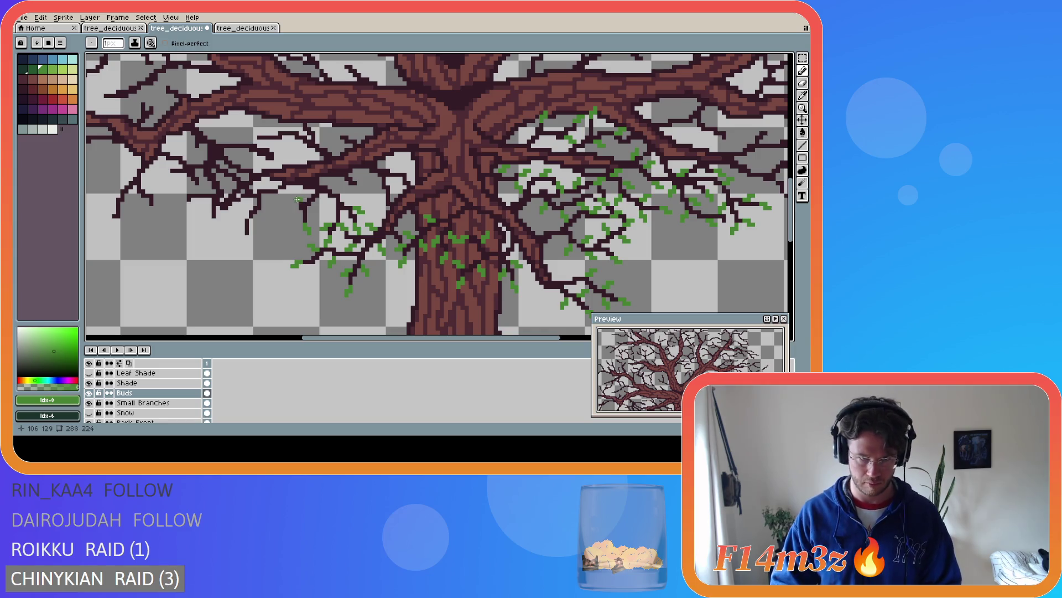
key("ctrl")
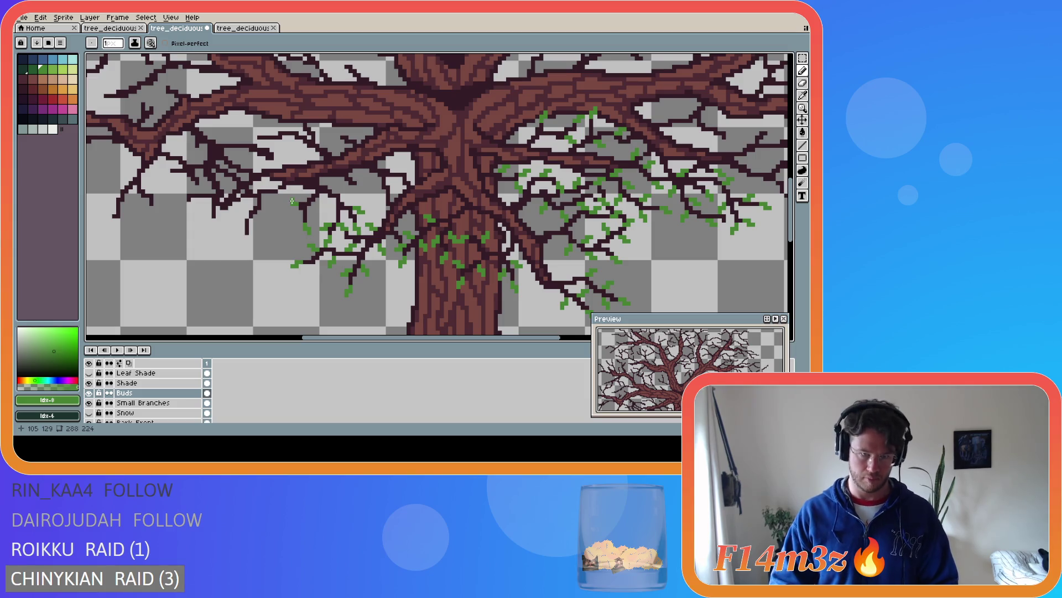
key("ctrl")
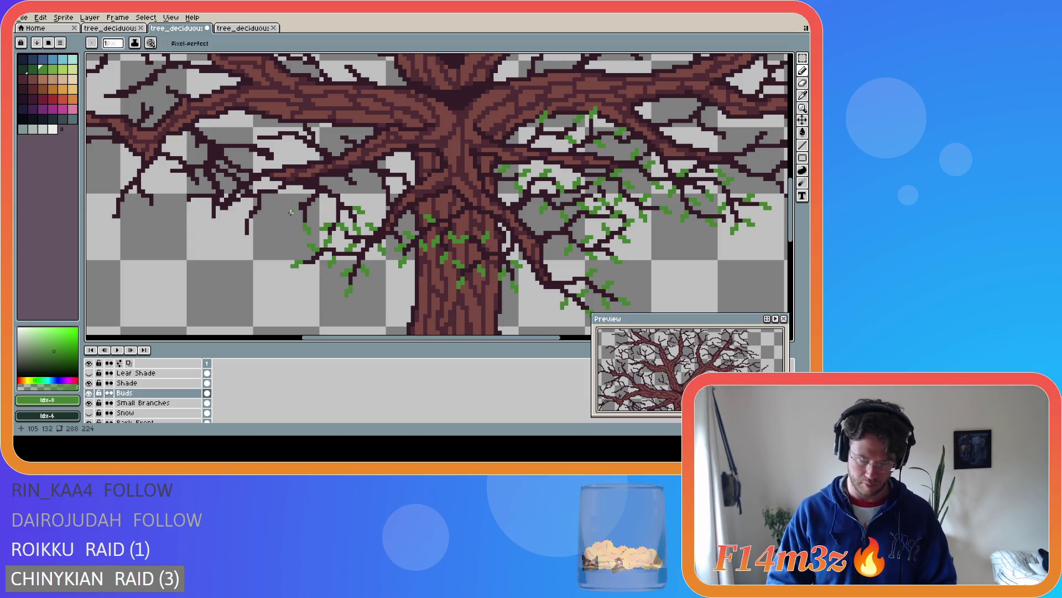
left_click(296, 210)
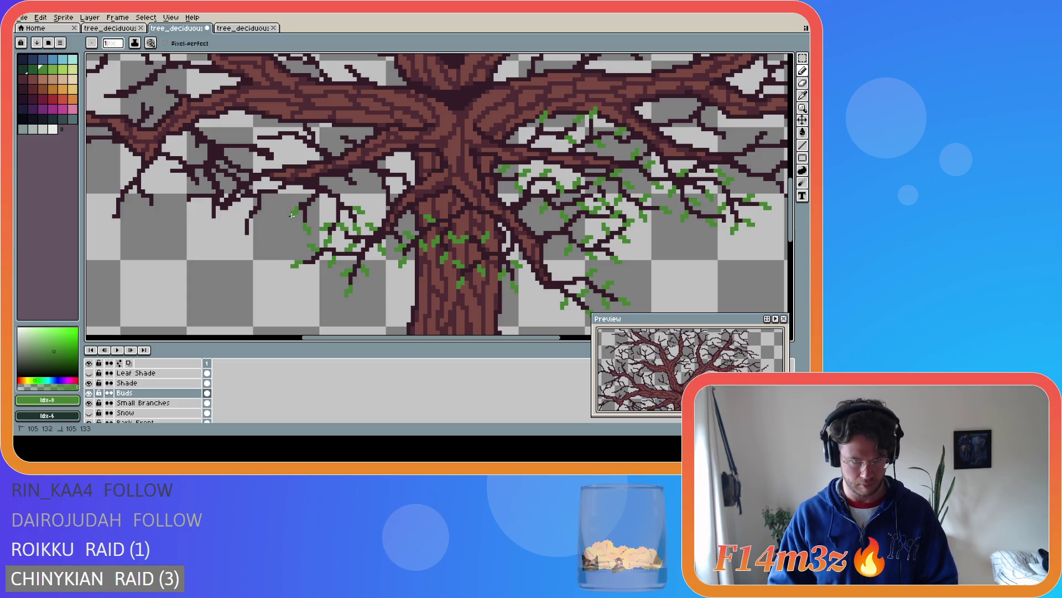
left_click(342, 194)
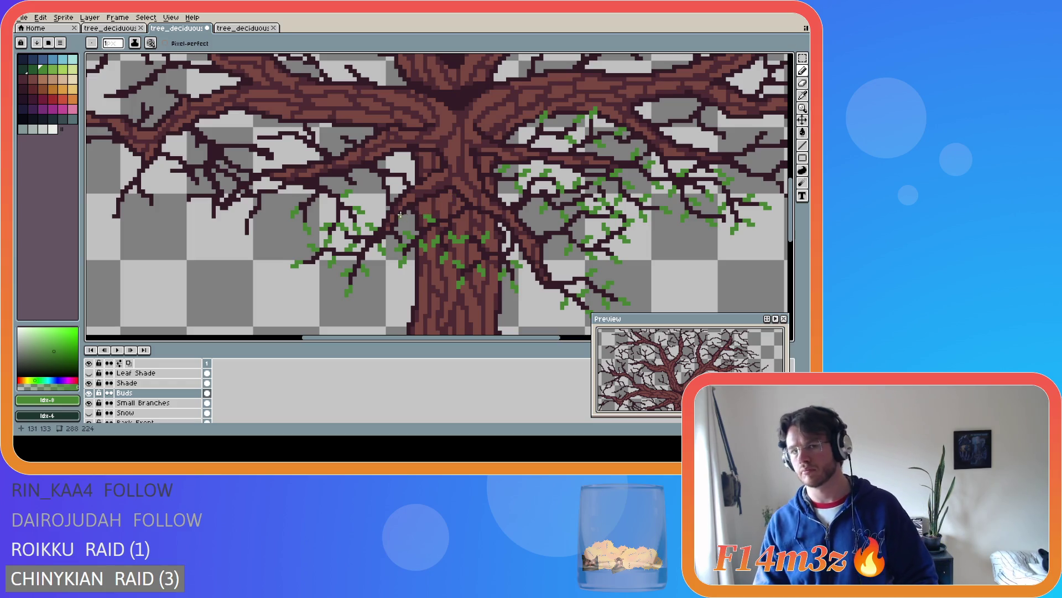
left_click(327, 203)
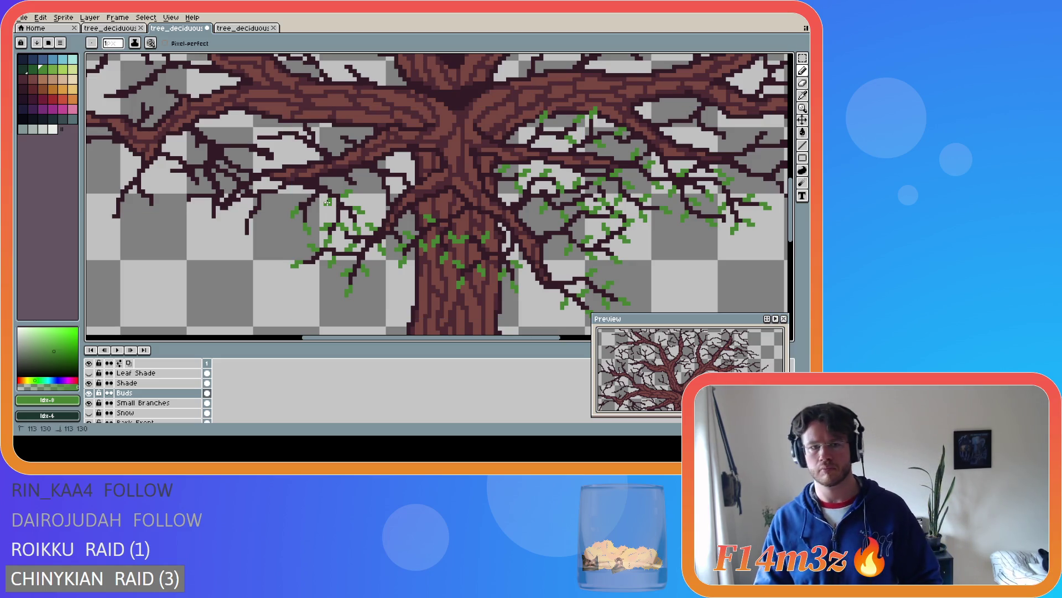
key("ctrl+s")
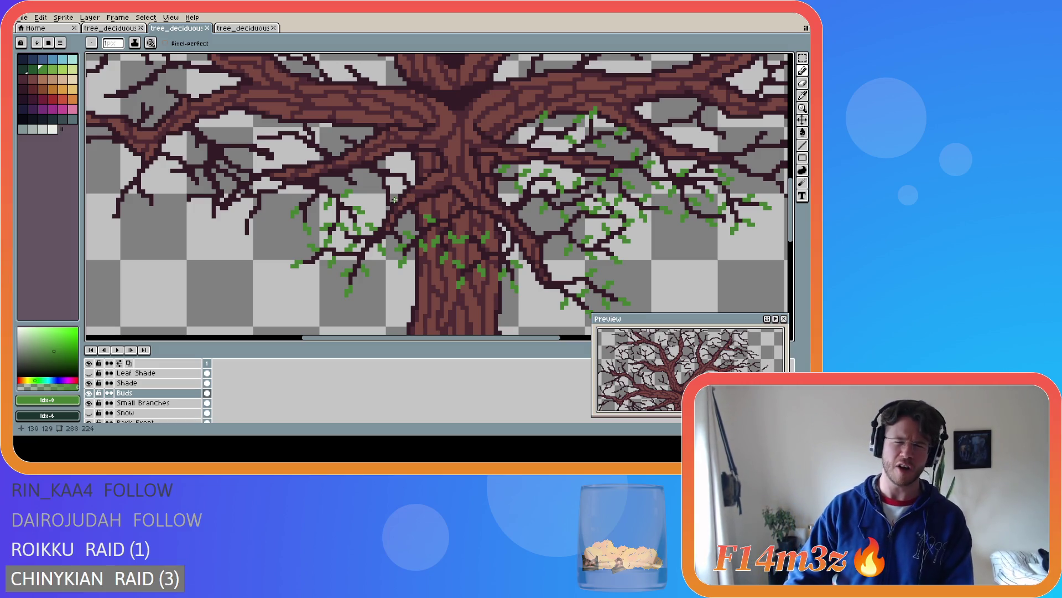
Add a bud on a central branch, save, and dot two more buds on the left branches
left_click(413, 172)
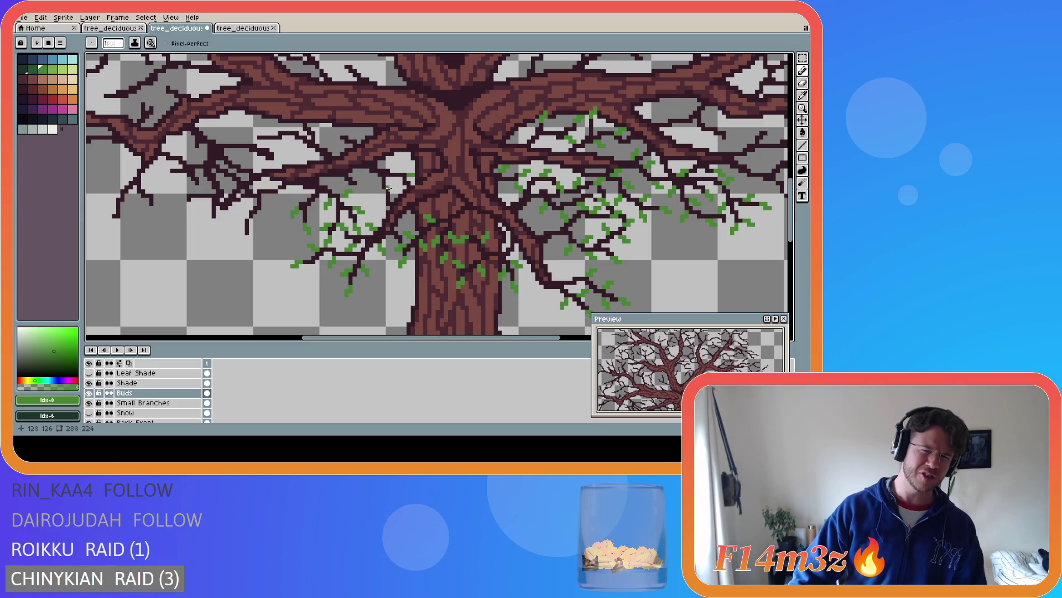
key("ctrl+s")
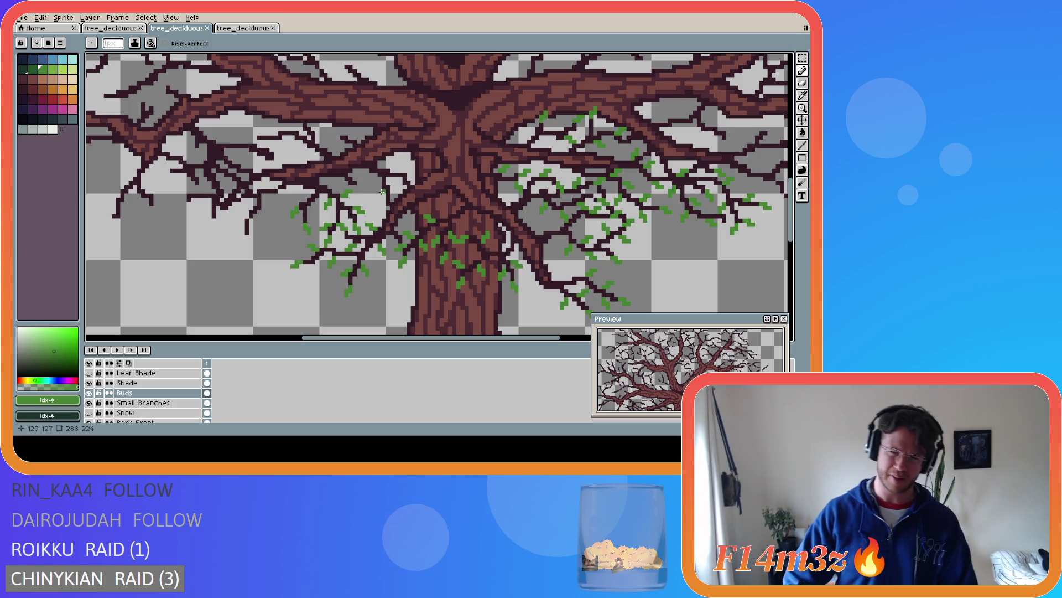
left_click(379, 194)
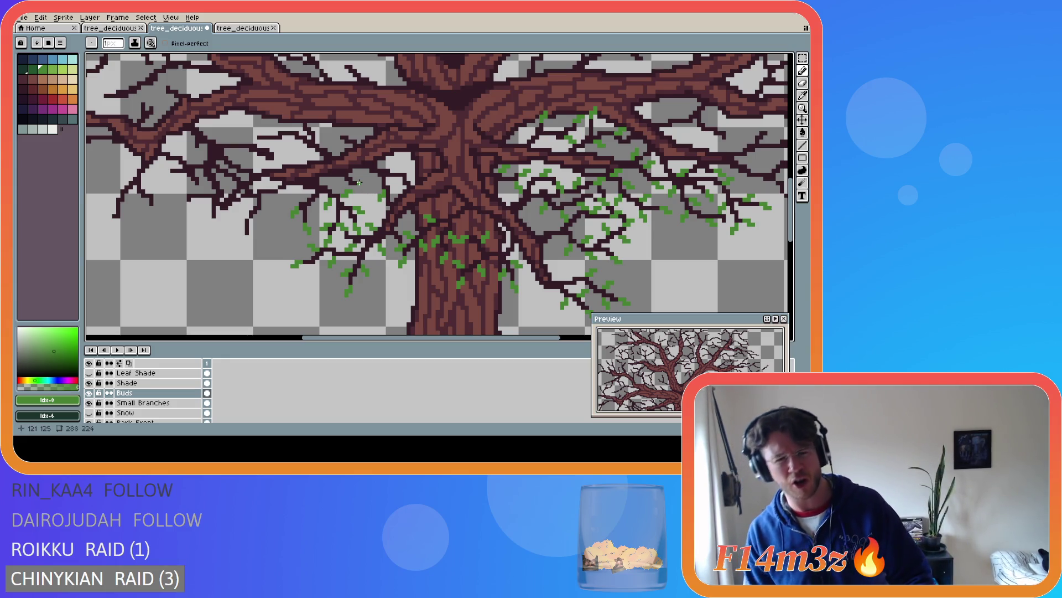
left_click(359, 183)
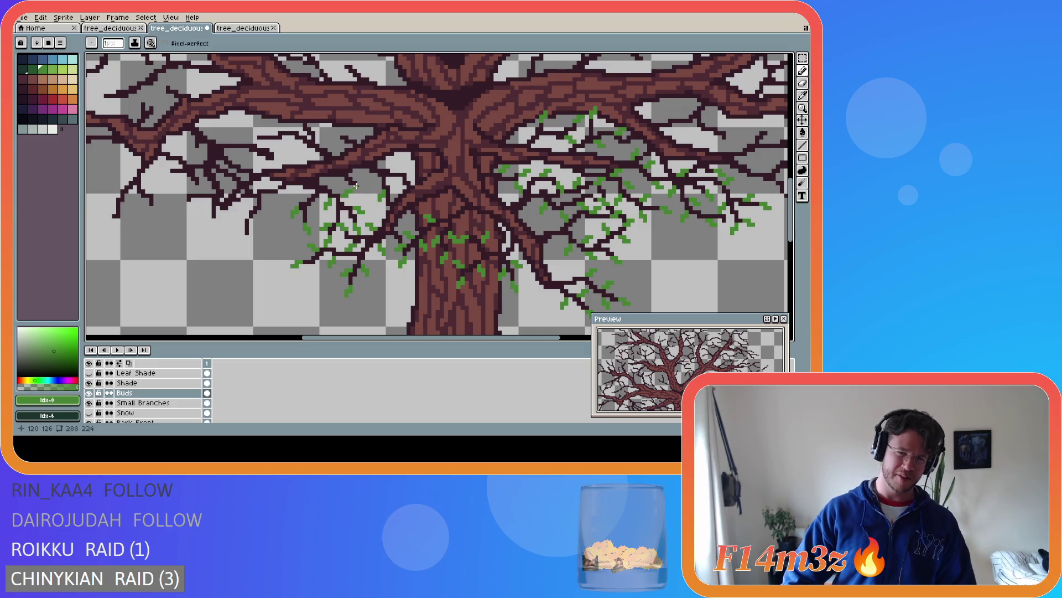
left_click_drag(359, 183, 363, 185)
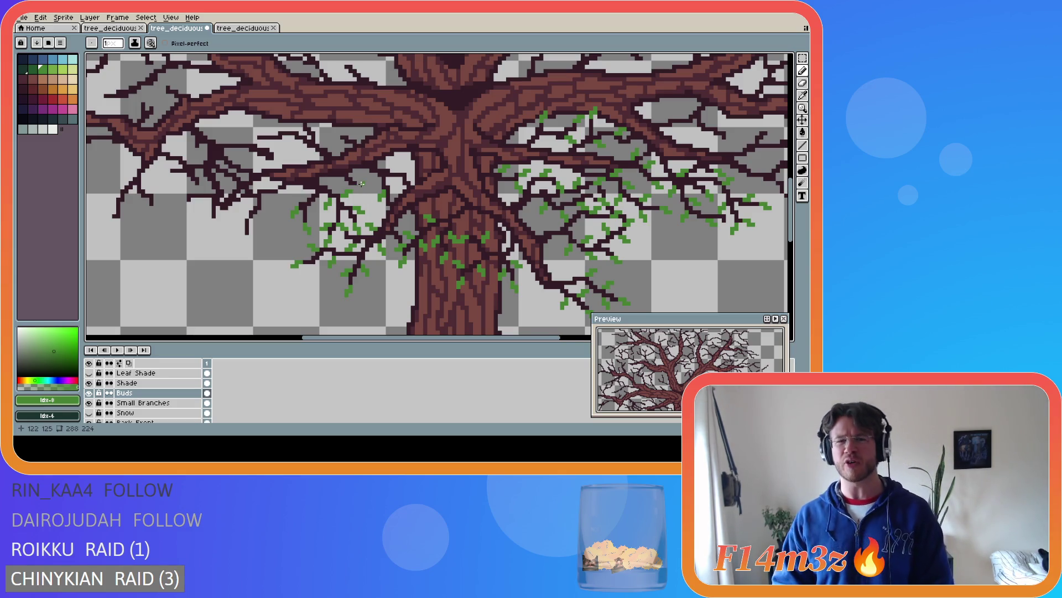
Add one more green bud on a branch while alternating between Eraser and Pencil
key("v")
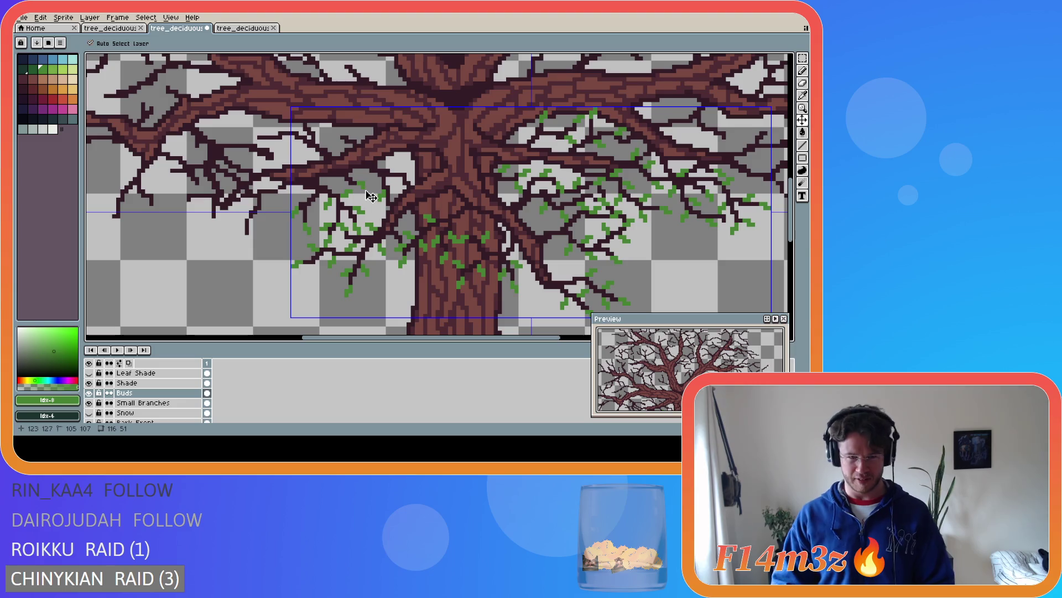
key("ctrl")
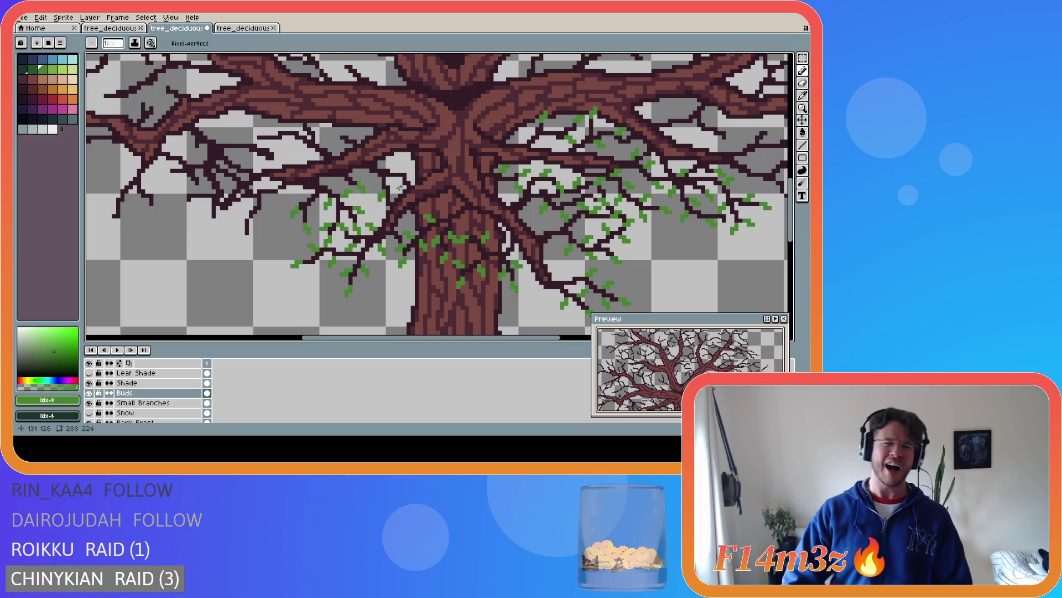
key("ctrl")
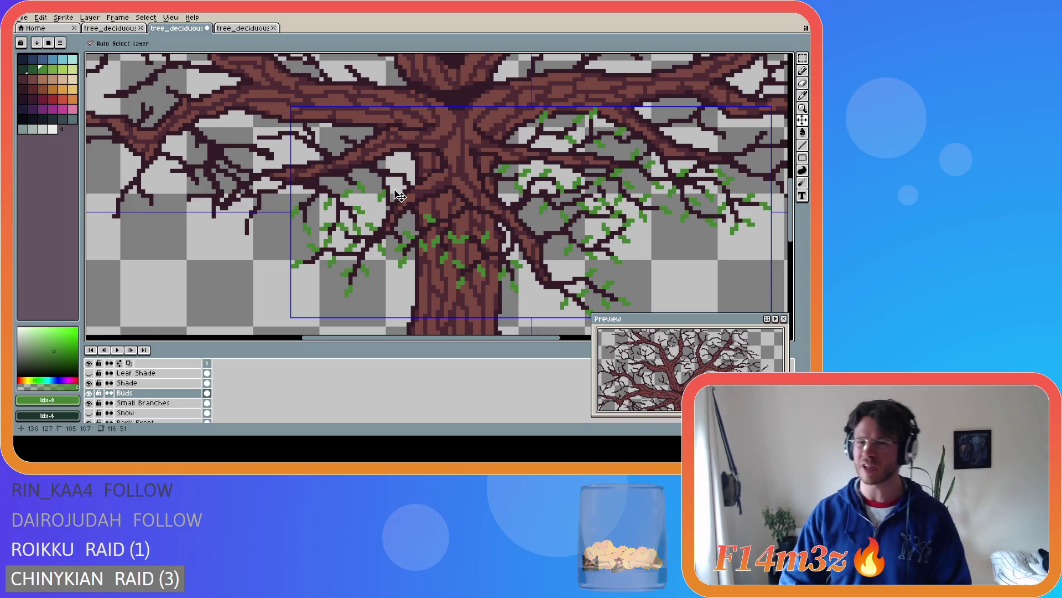
key("ctrl")
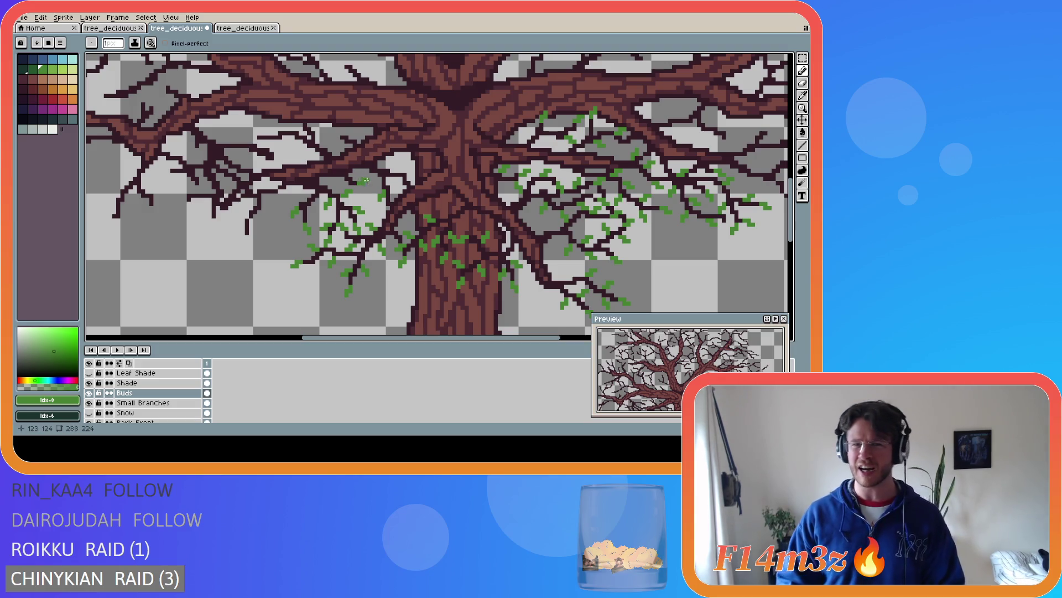
key("ctrl")
key("ctrl")
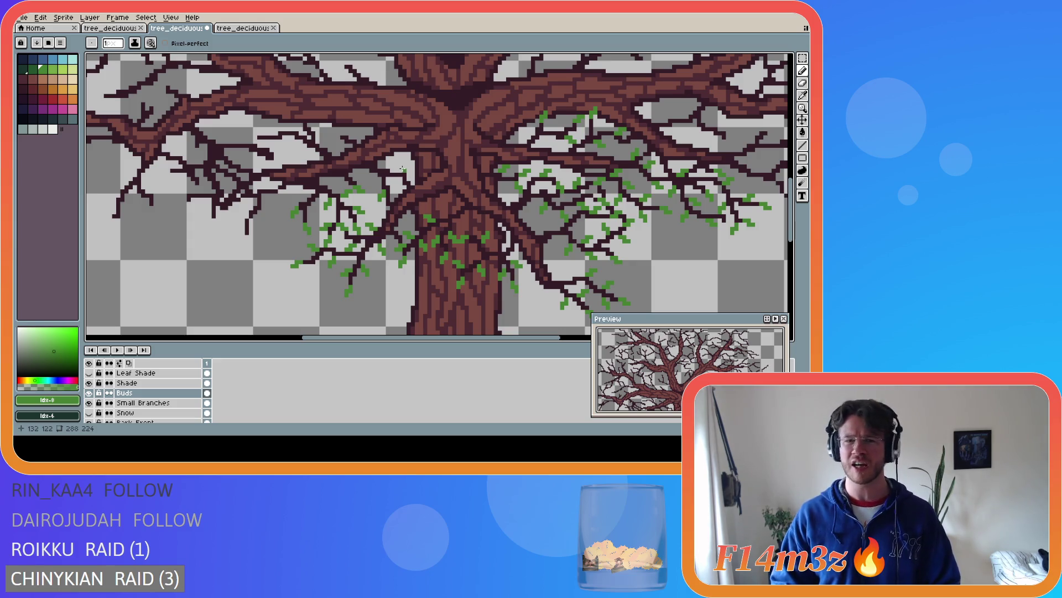
left_click(409, 167)
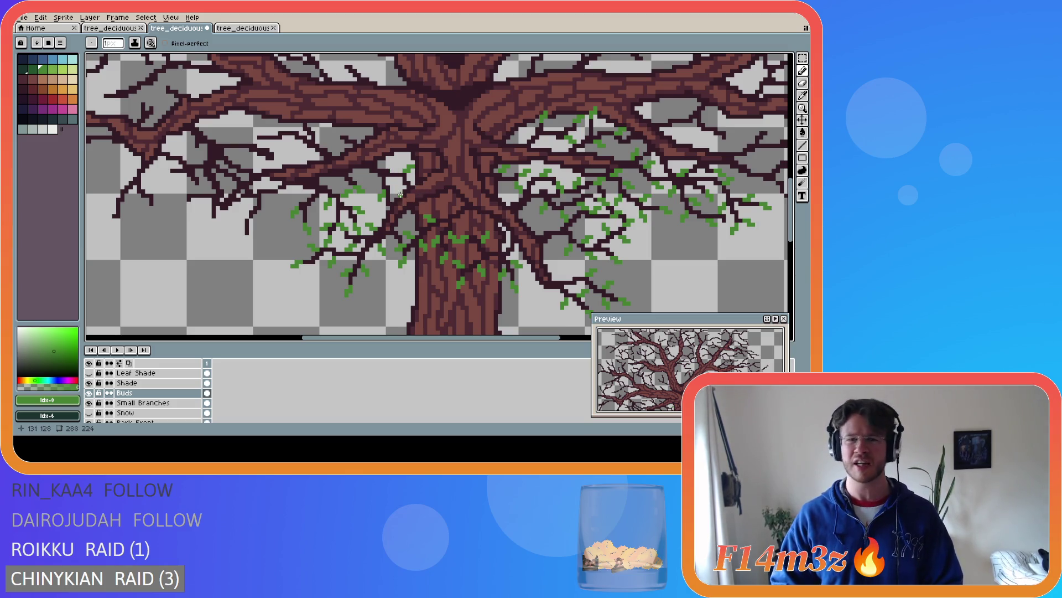
key("ctrl")
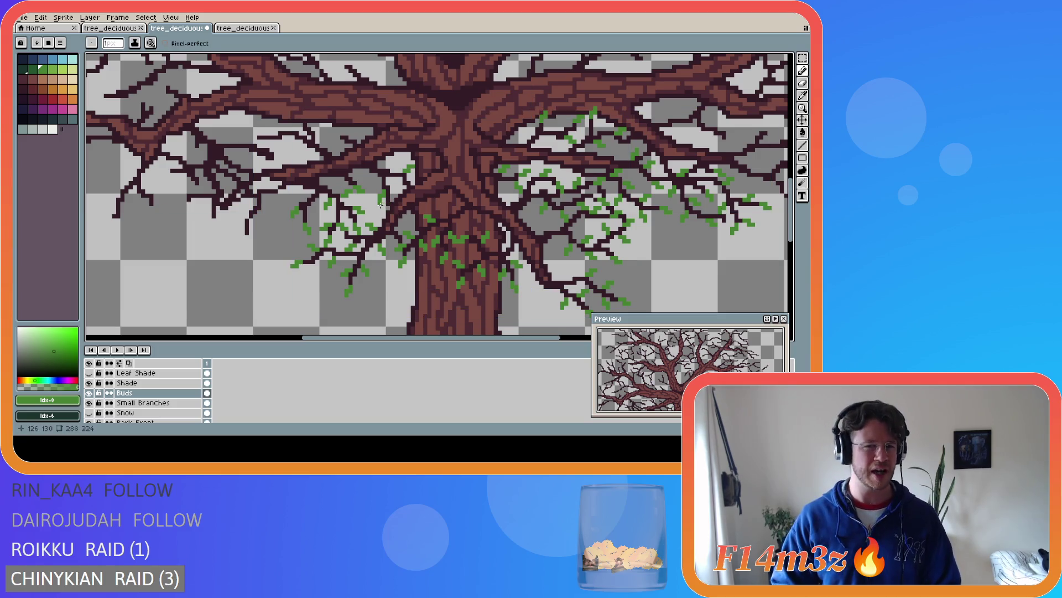
key("e")
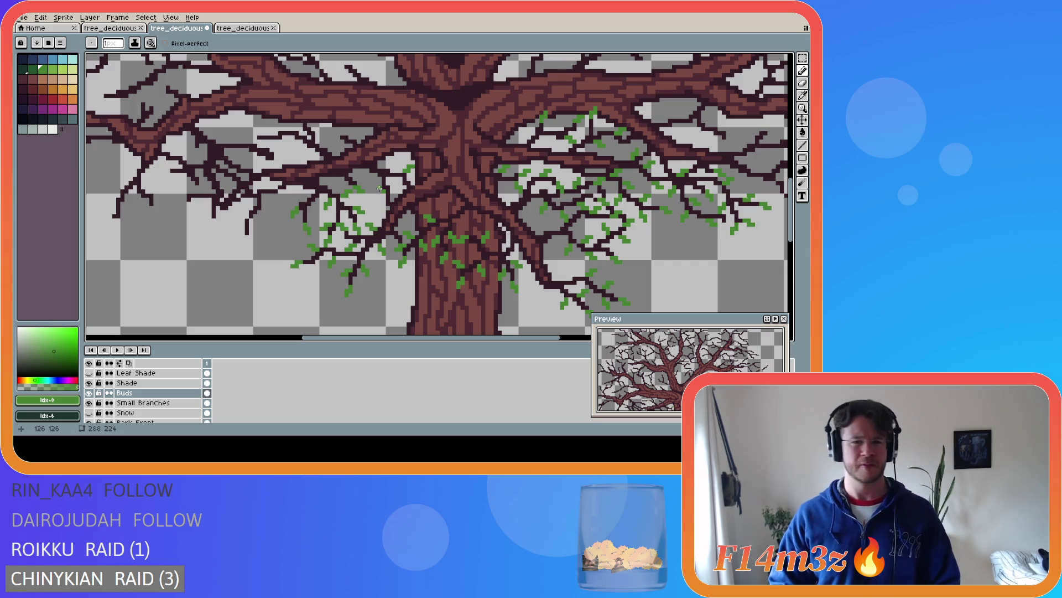
key("ctrl")
key("b")
key("e")
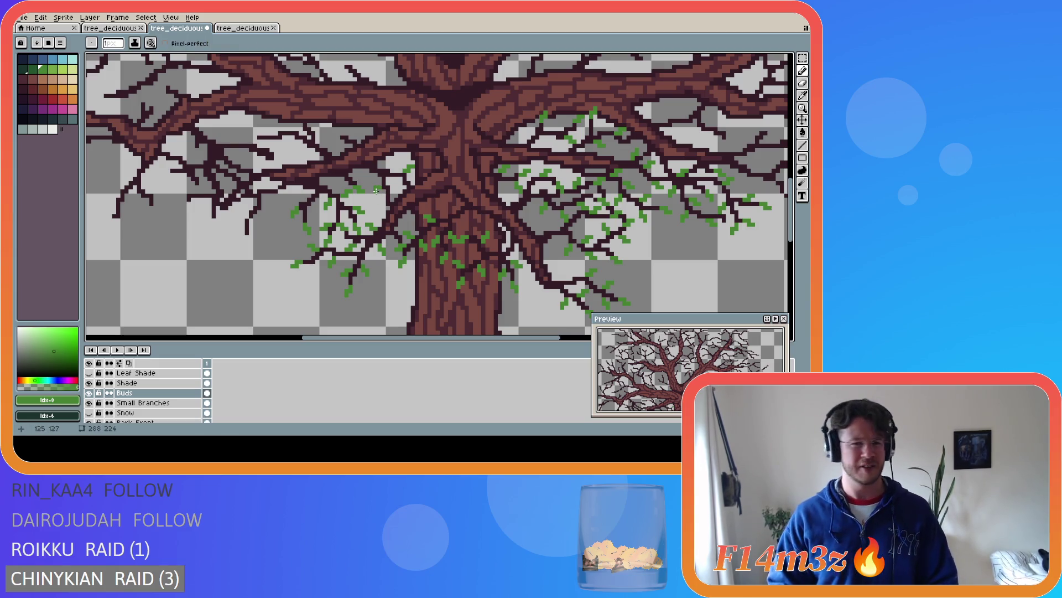
key("ctrl")
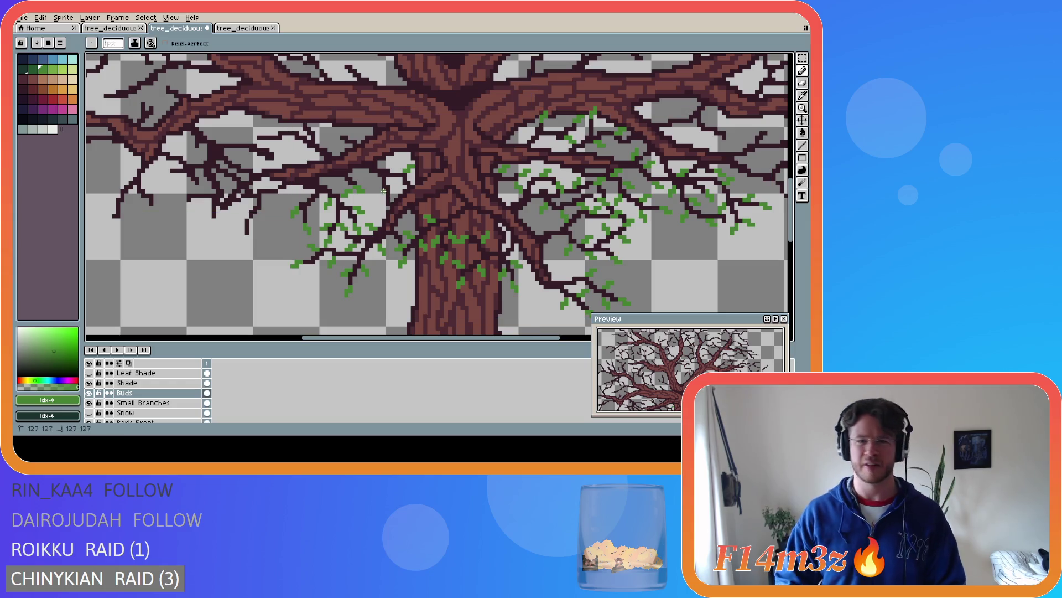
key("ctrl")
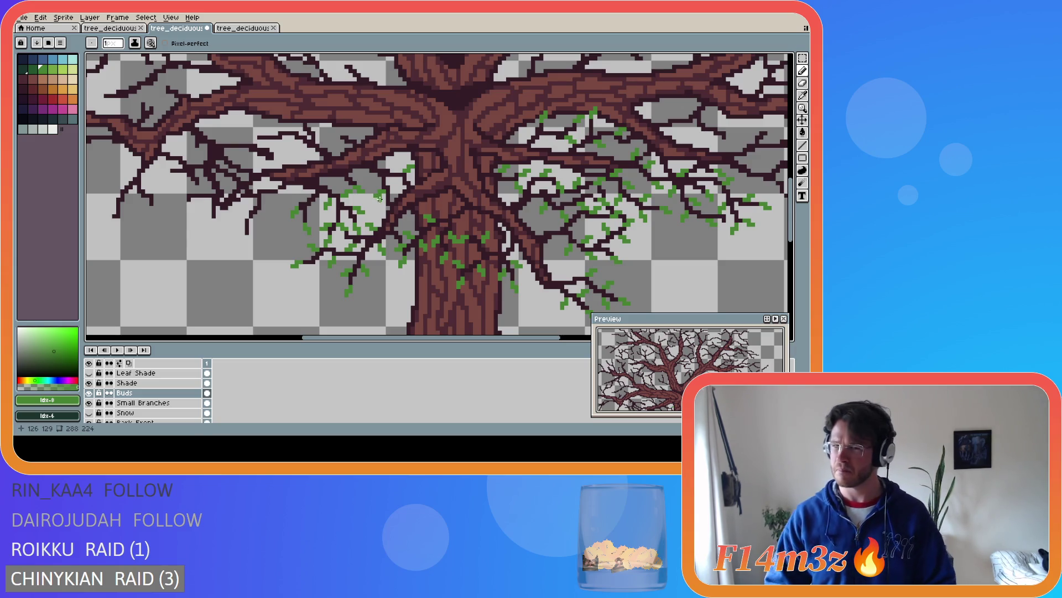
key("ctrl")
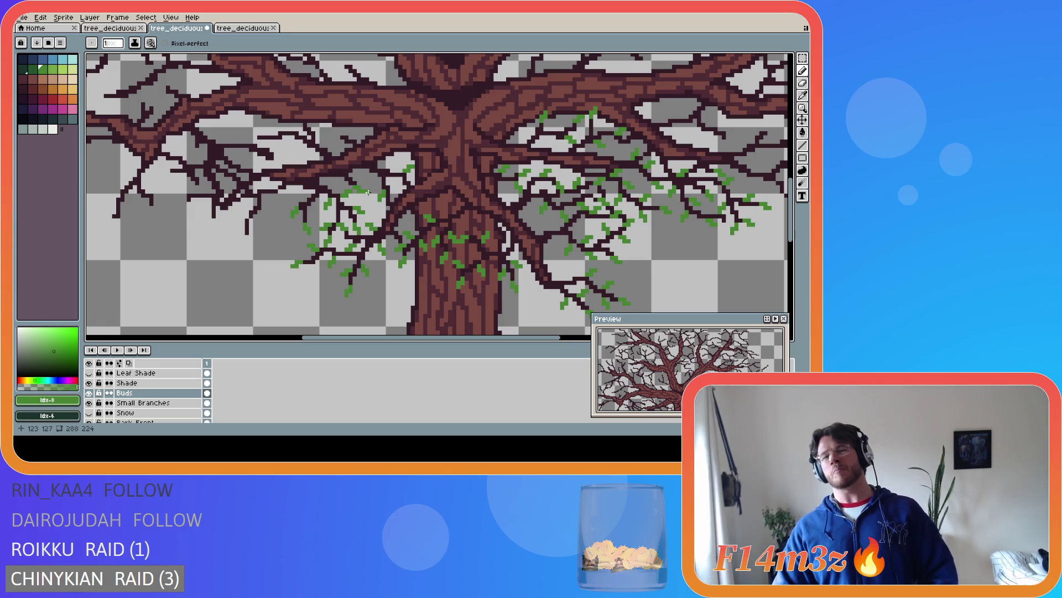
Add two green bud pixels on the upper-left branches with the Pencil
key("b")
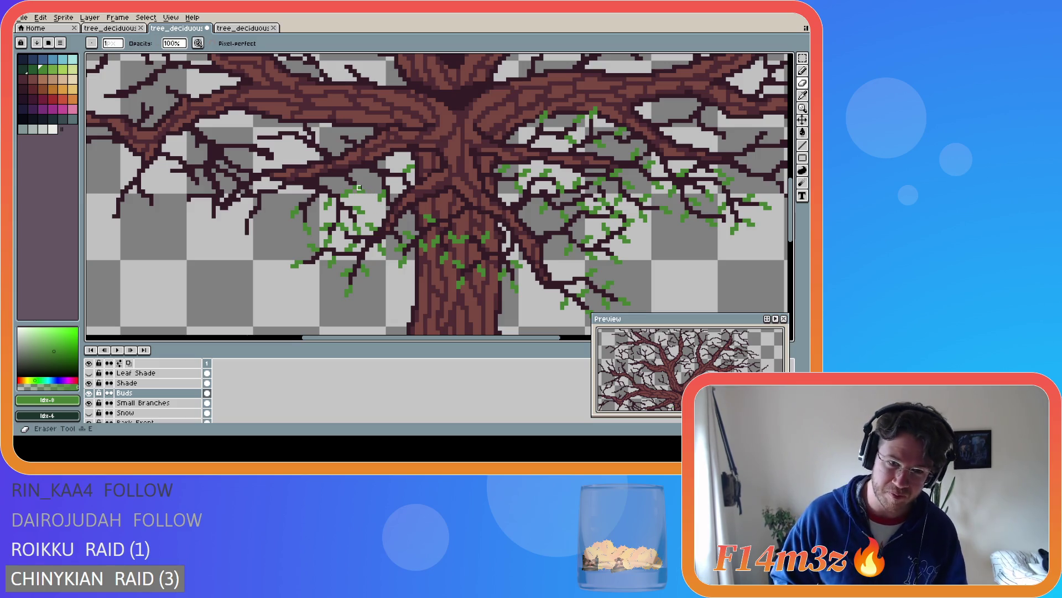
key("e")
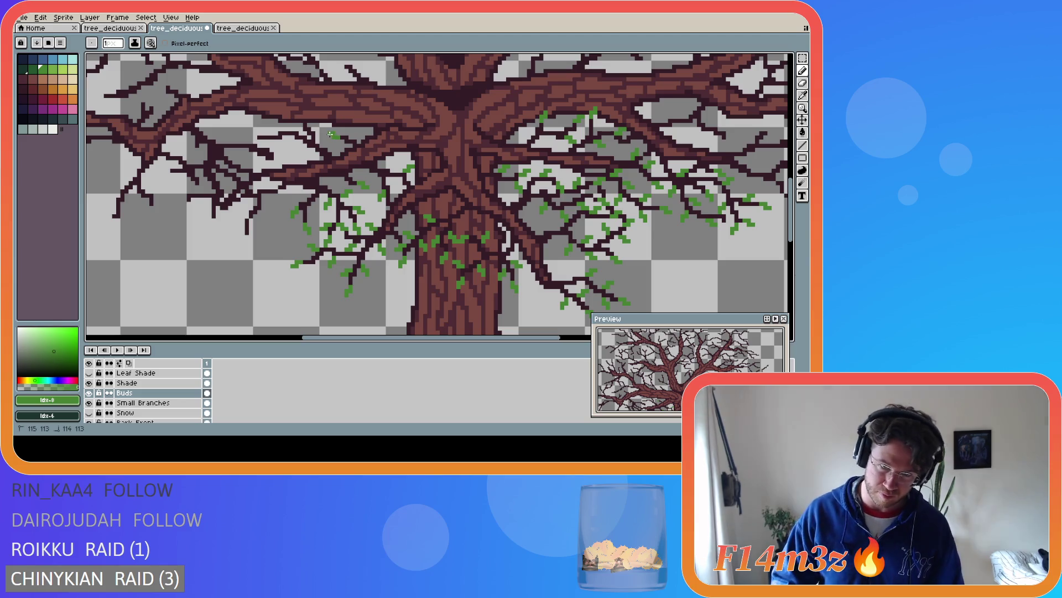
key("v")
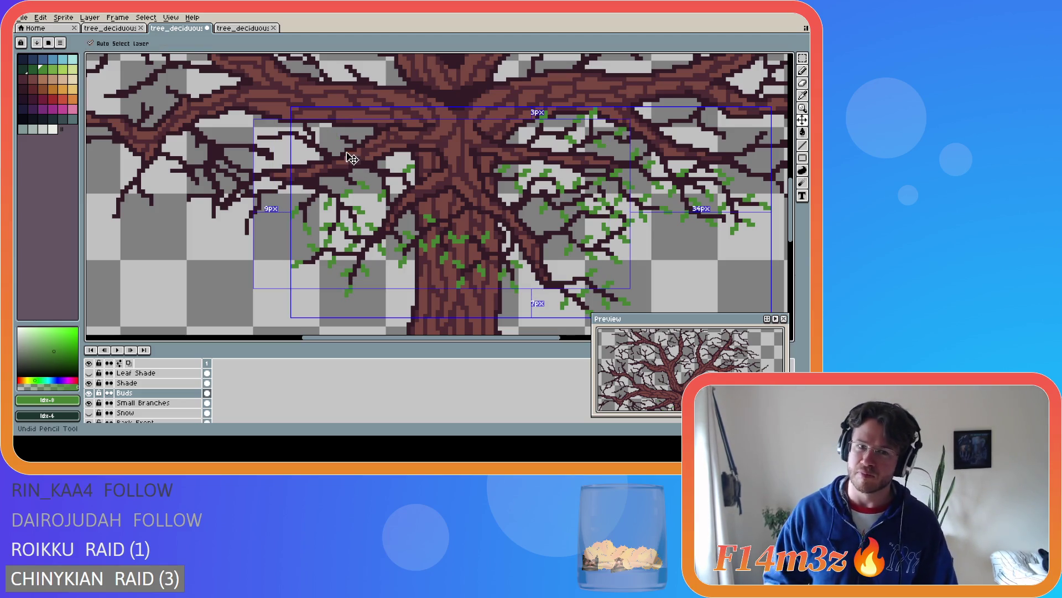
key("b")
left_click(342, 133)
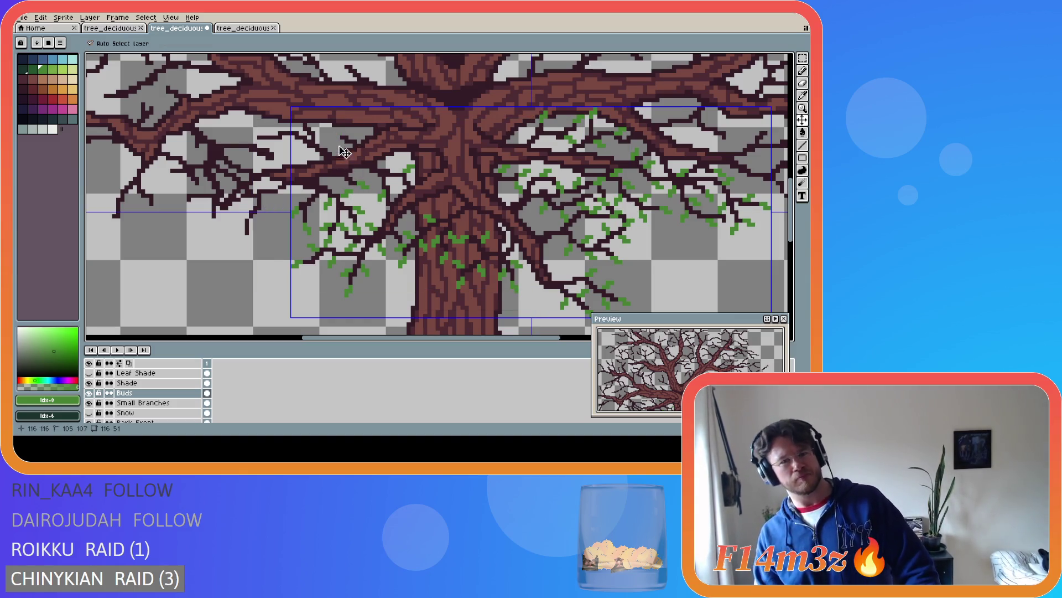
left_click(337, 137)
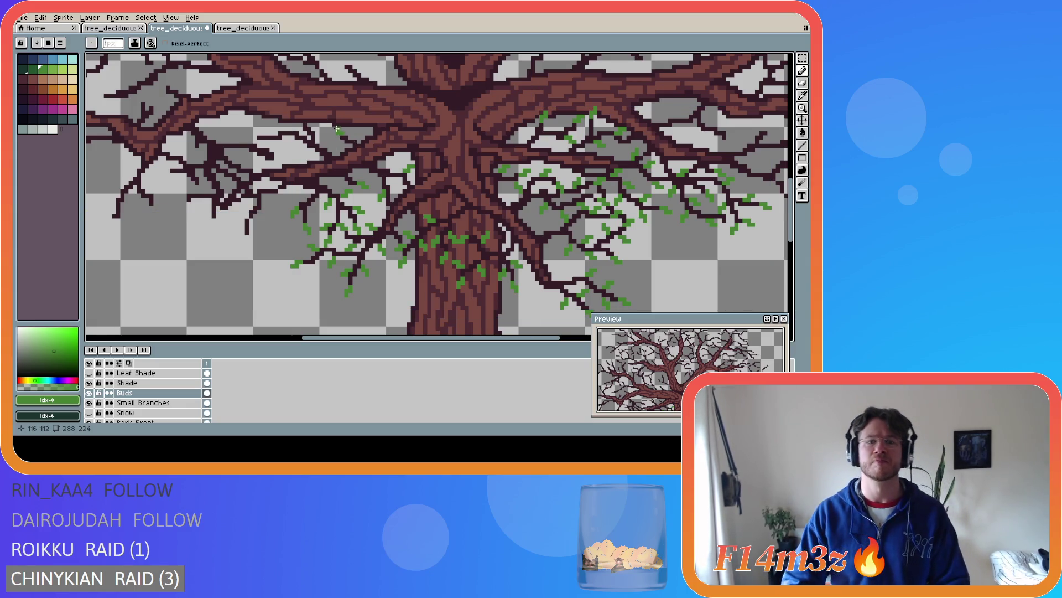
Dot the first green bud pixels onto the upper-left branches with the Pencil
left_click(336, 128)
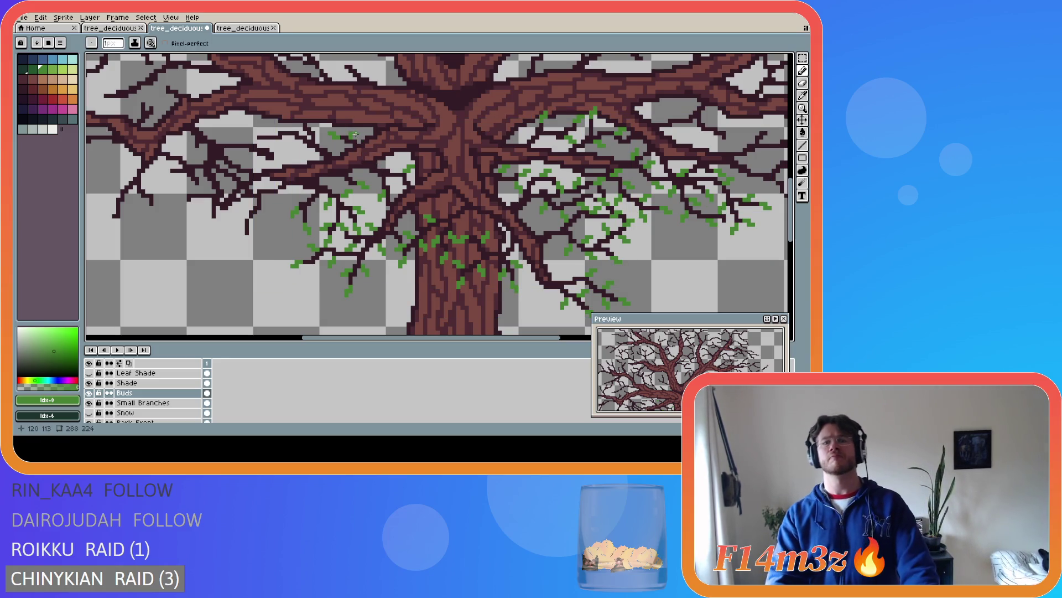
left_click(353, 136, "ctrl")
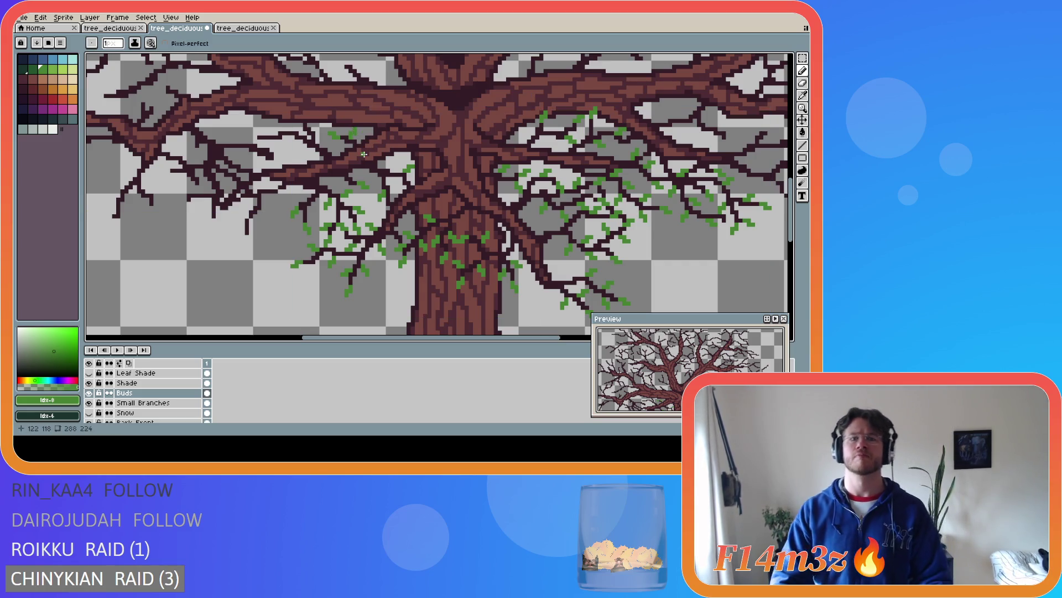
key("ctrl")
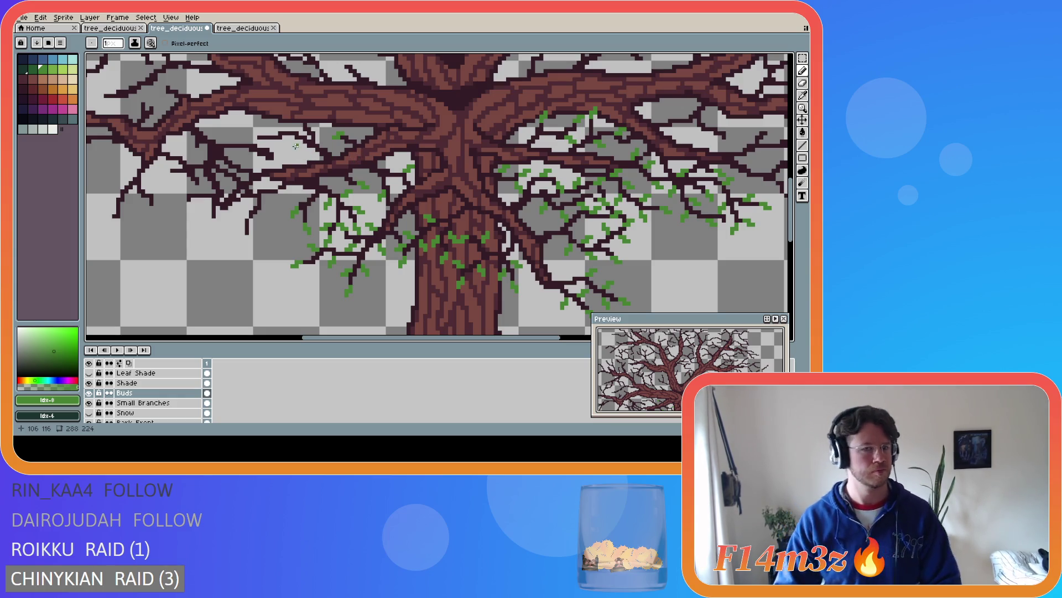
left_click(317, 134)
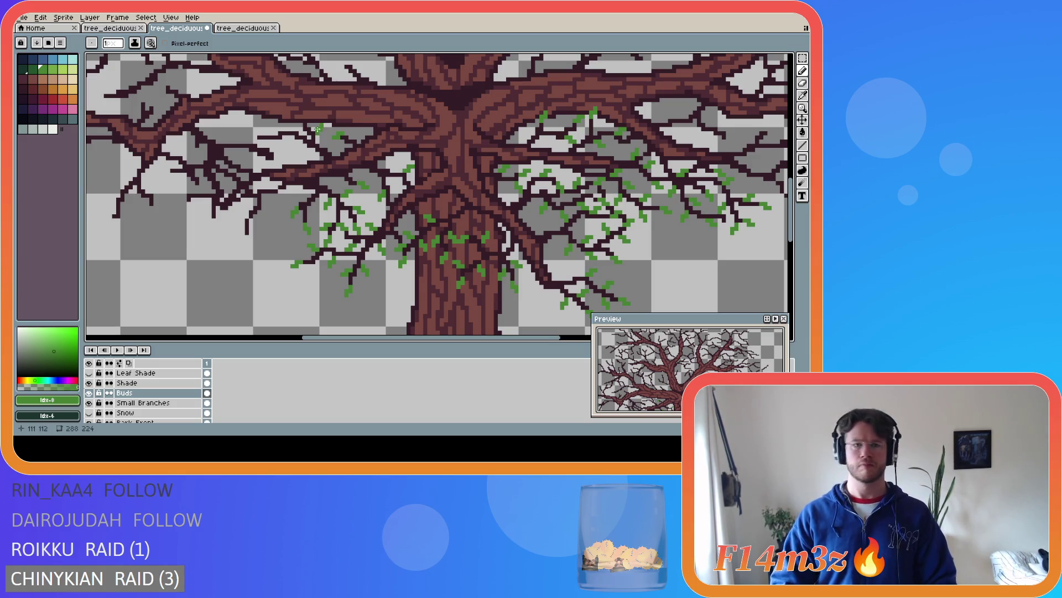
key("v")
key("b")
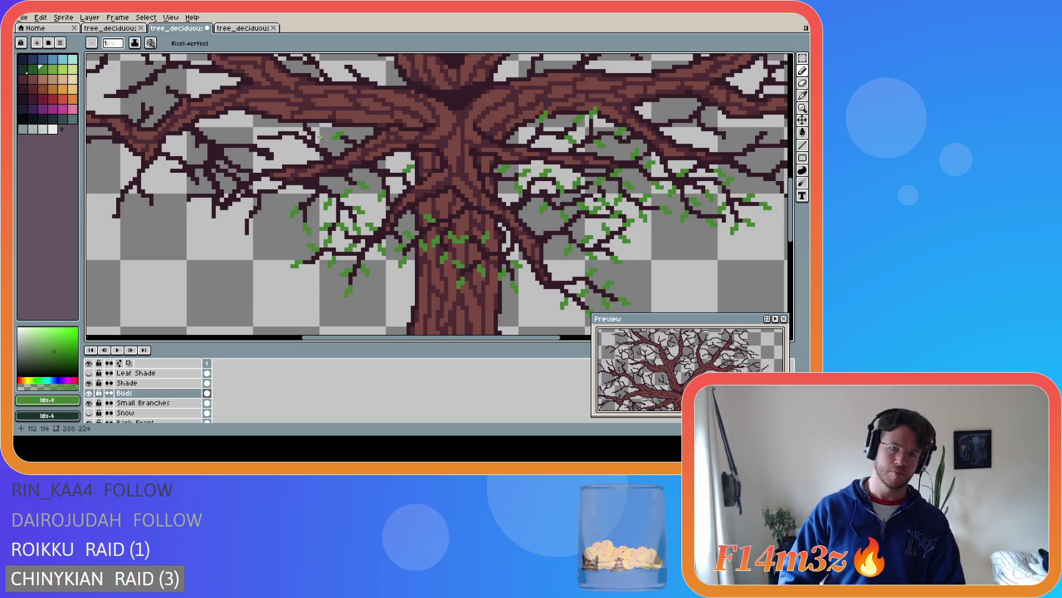
left_click(318, 134)
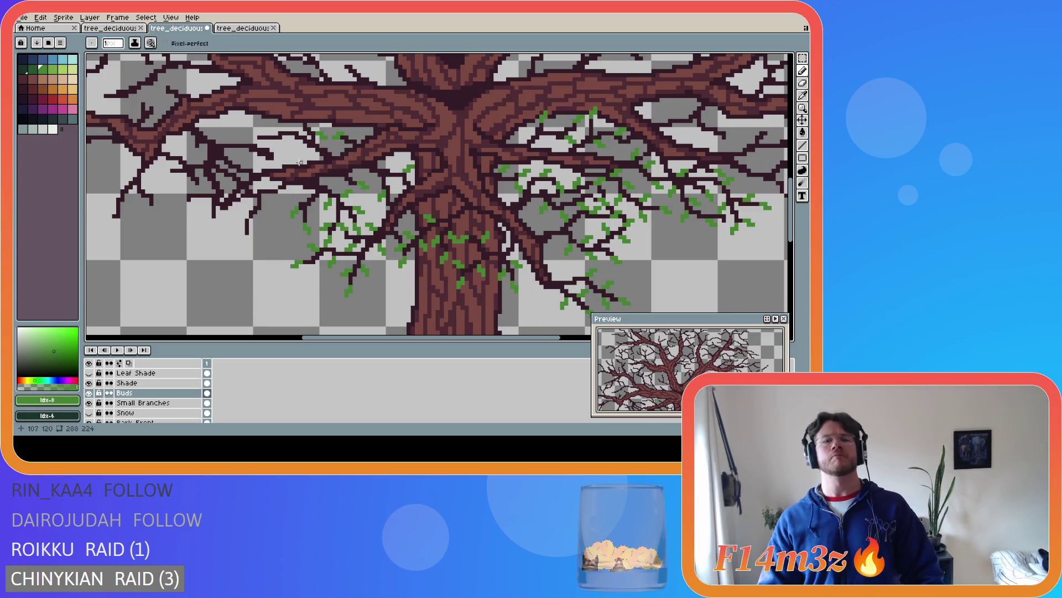
Add more green buds further out along the upper-left branches
left_click(254, 137)
left_click(252, 140)
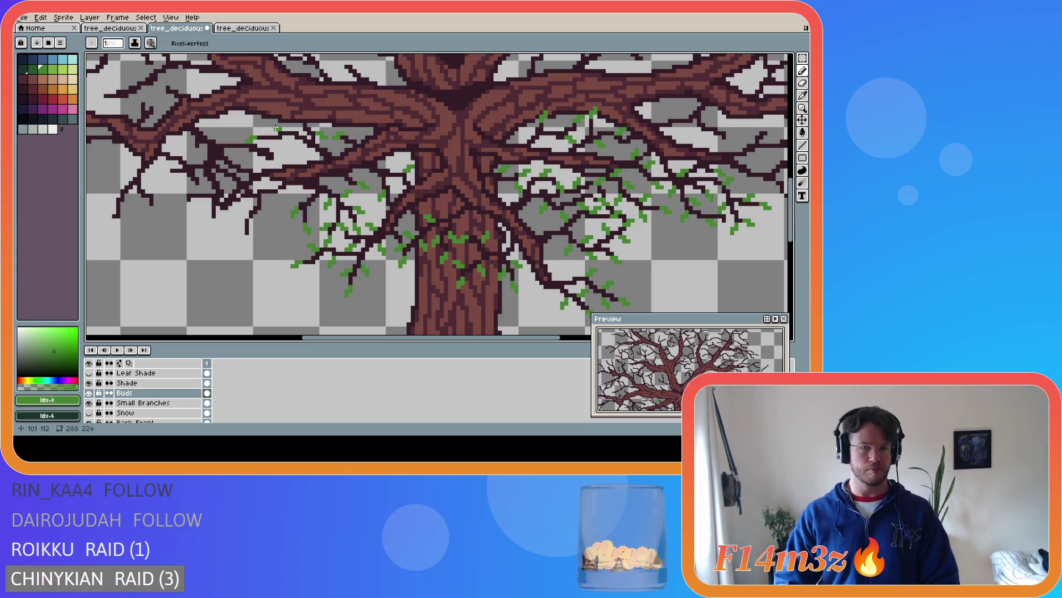
left_click(276, 128)
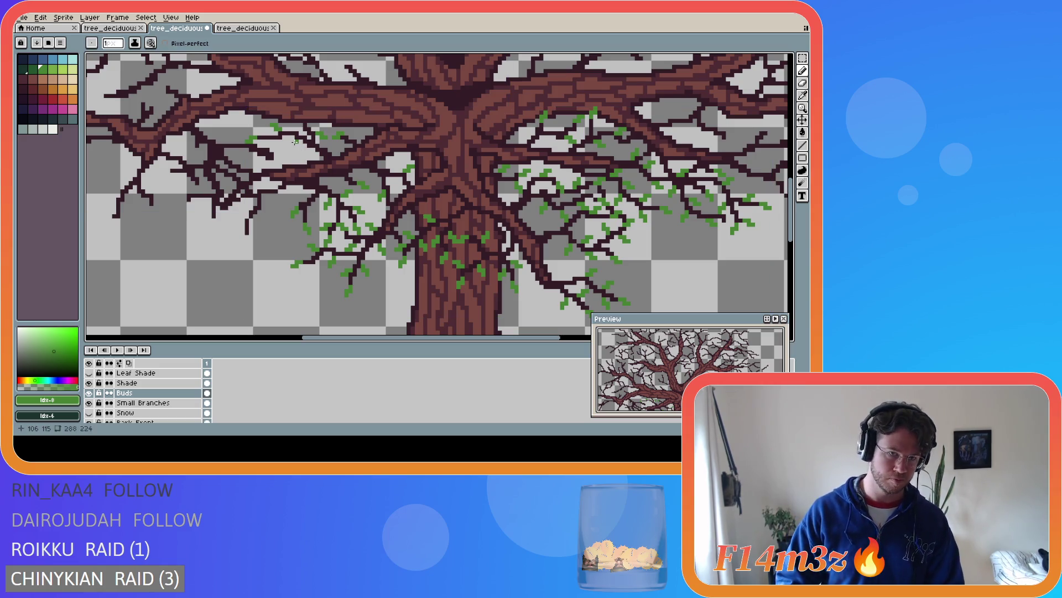
left_click(293, 146)
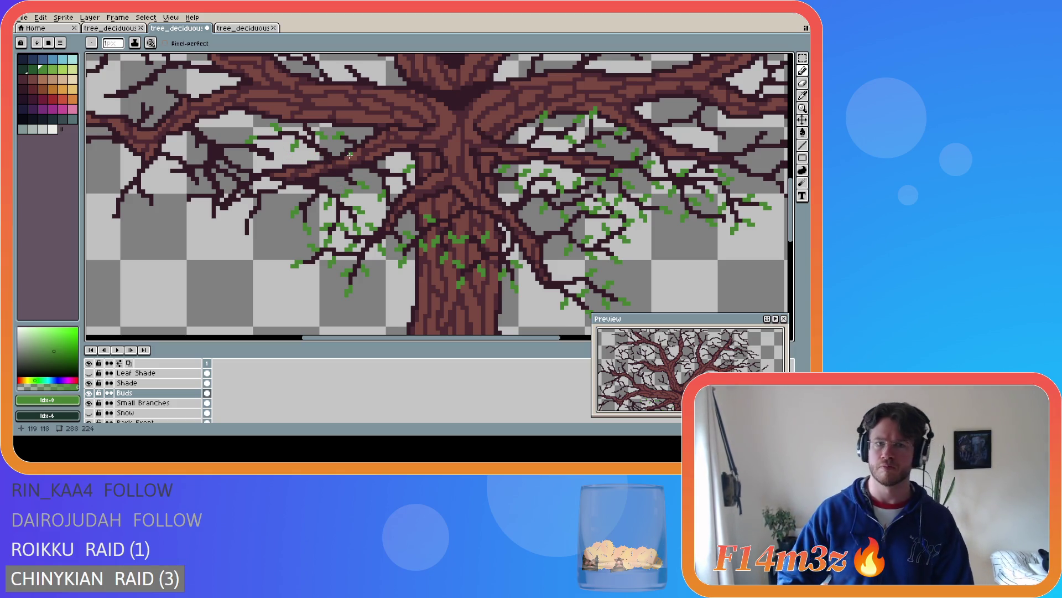
key("b")
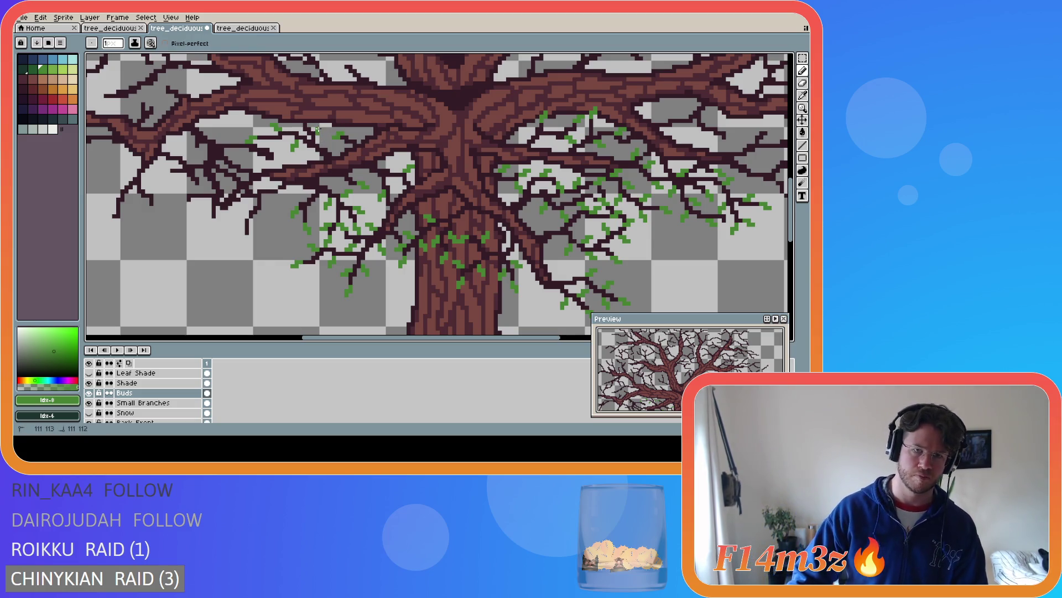
Save the sprite as tree_deciduous_medium_winter.ase, then add one more bud pixel
key("ctrl")
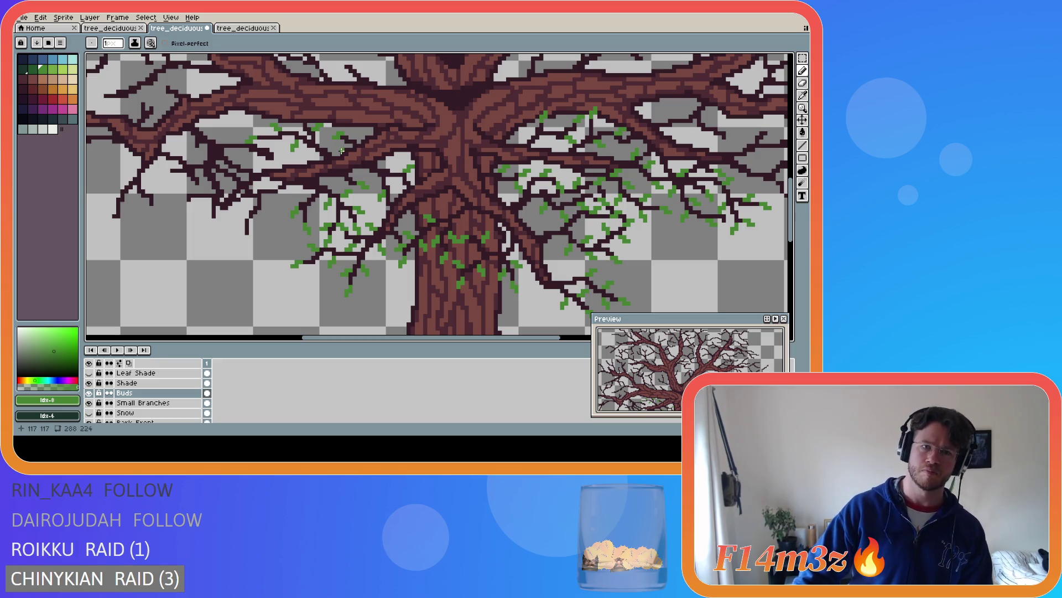
key("ctrl")
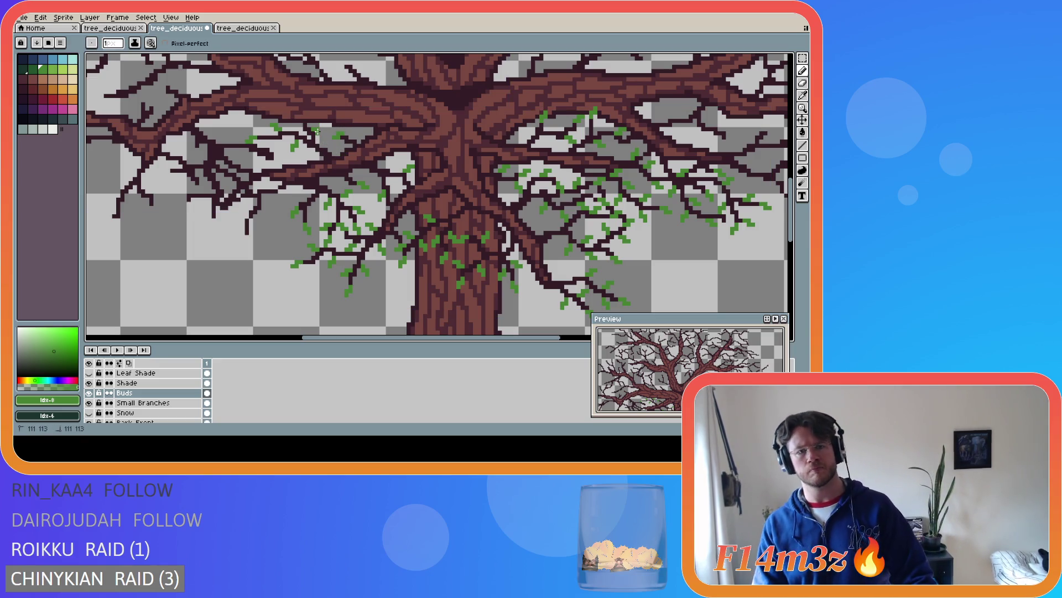
key("ctrl")
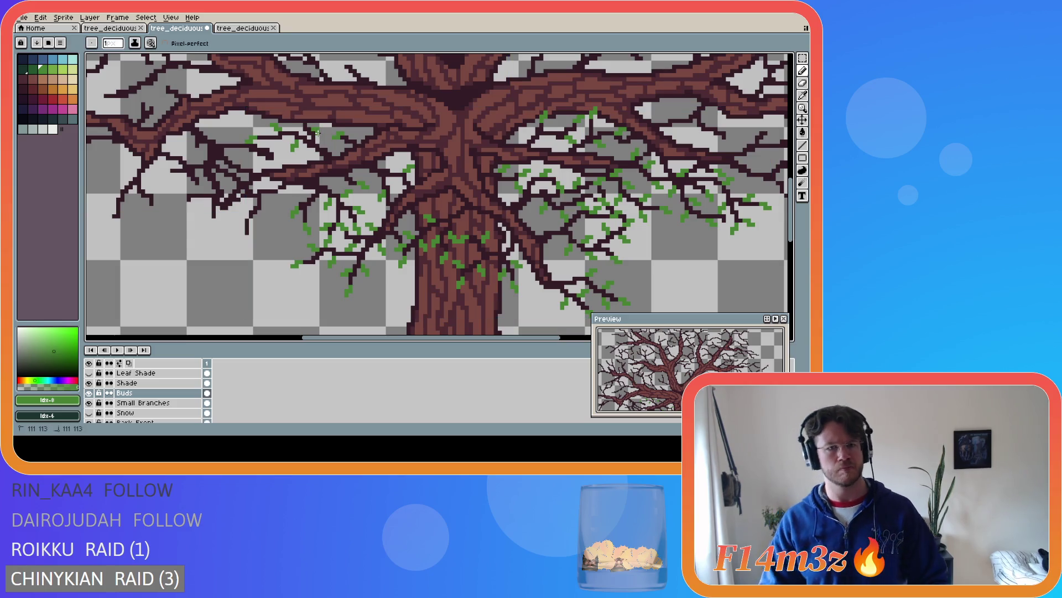
key("ctrl")
key("ctrl")
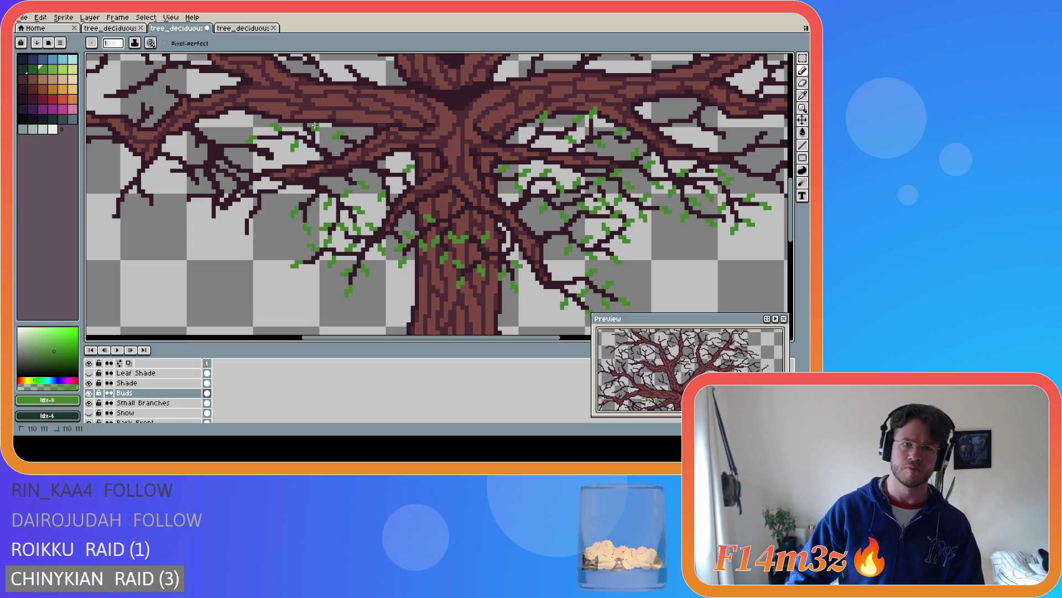
key("ctrl+s")
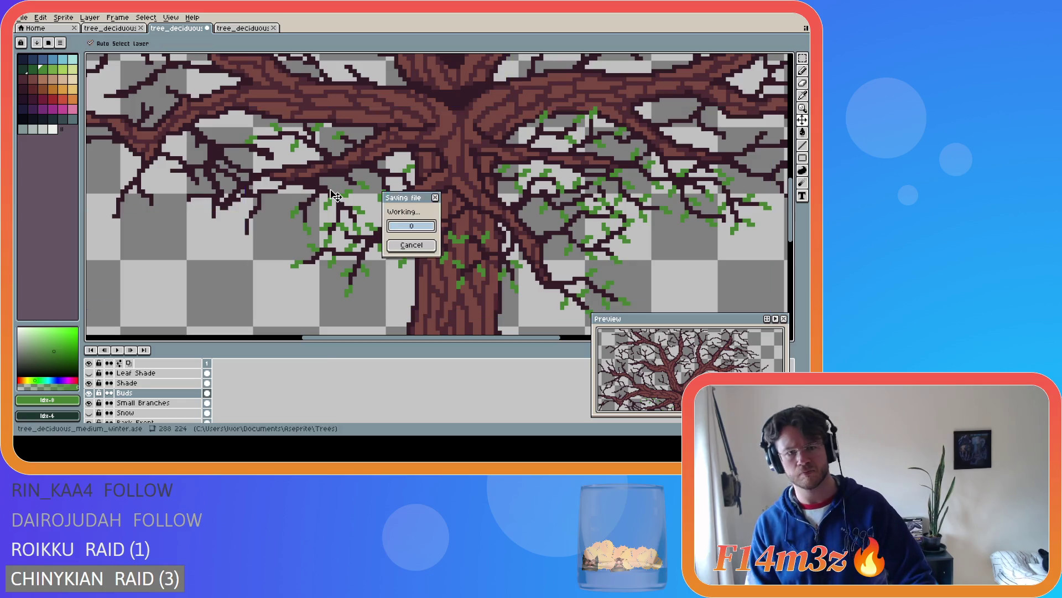
left_click(270, 143)
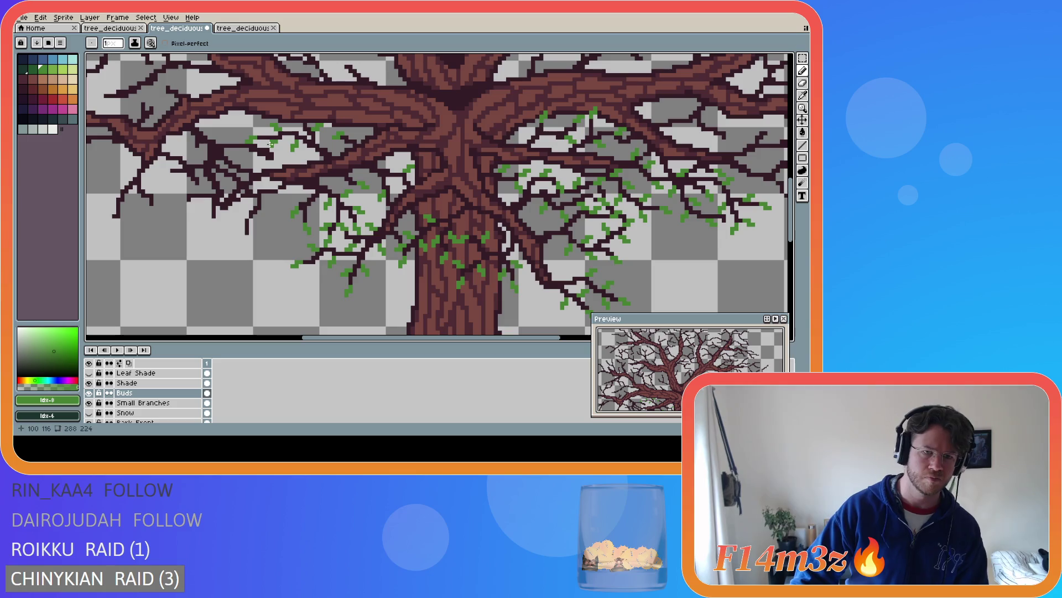
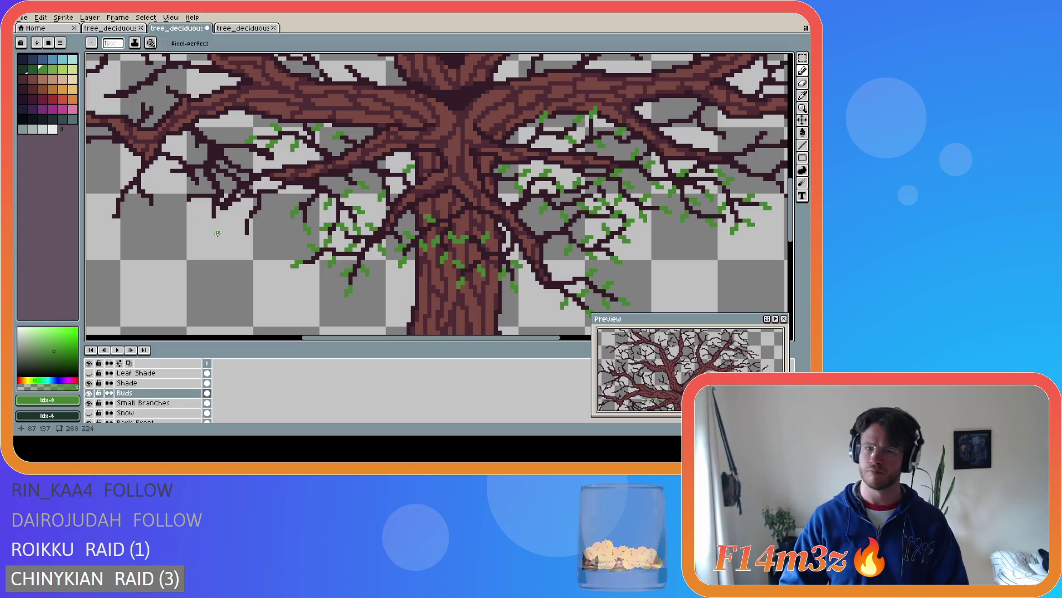
Place green bud pixels on six left-side branch tips, extending one tip downward
left_click(246, 238)
left_click_drag(246, 239, 244, 245)
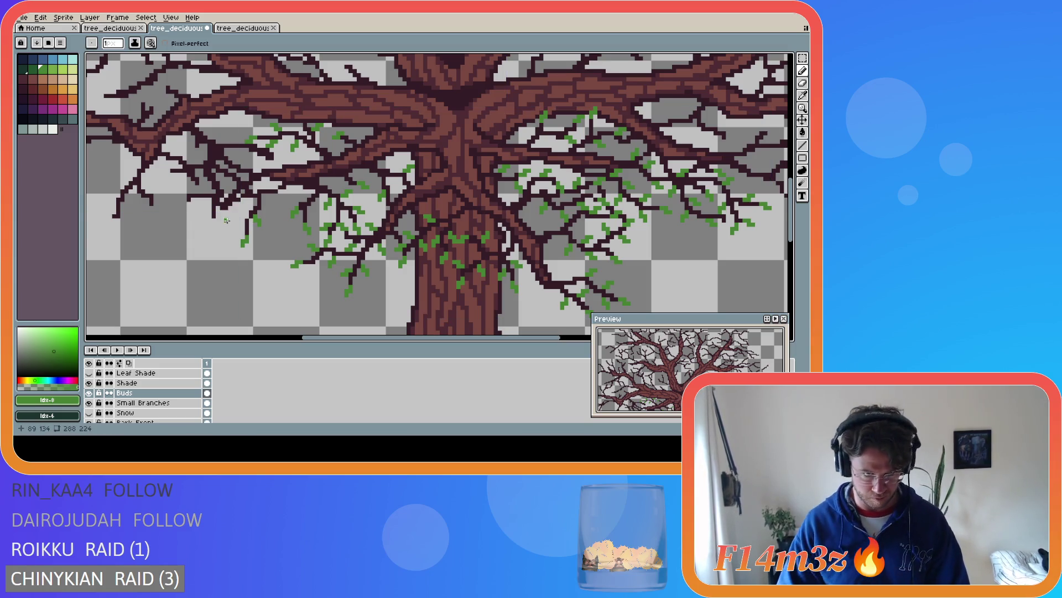
left_click_drag(231, 224, 236, 224)
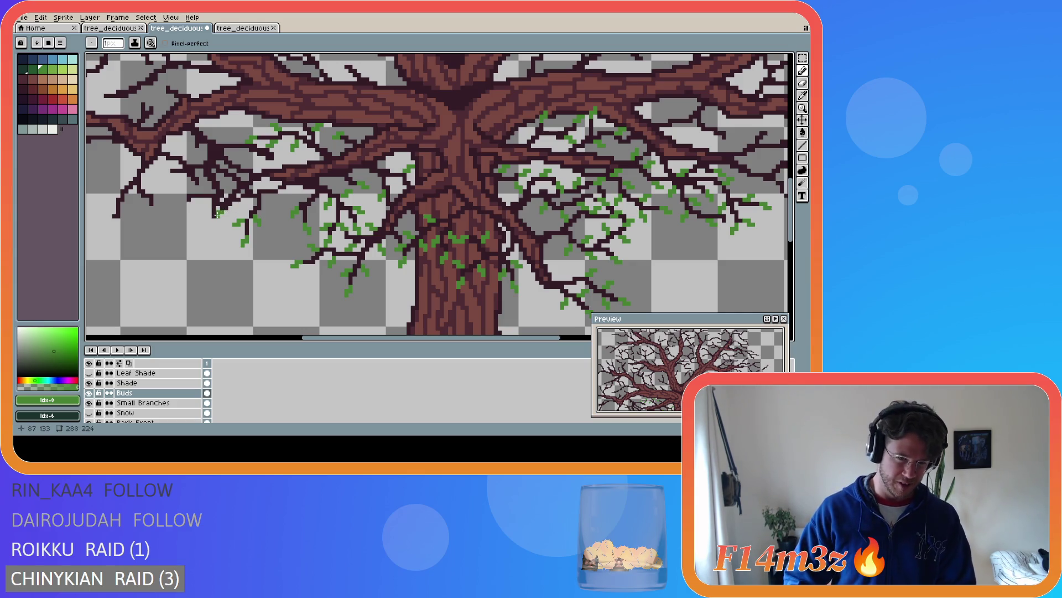
left_click(217, 214)
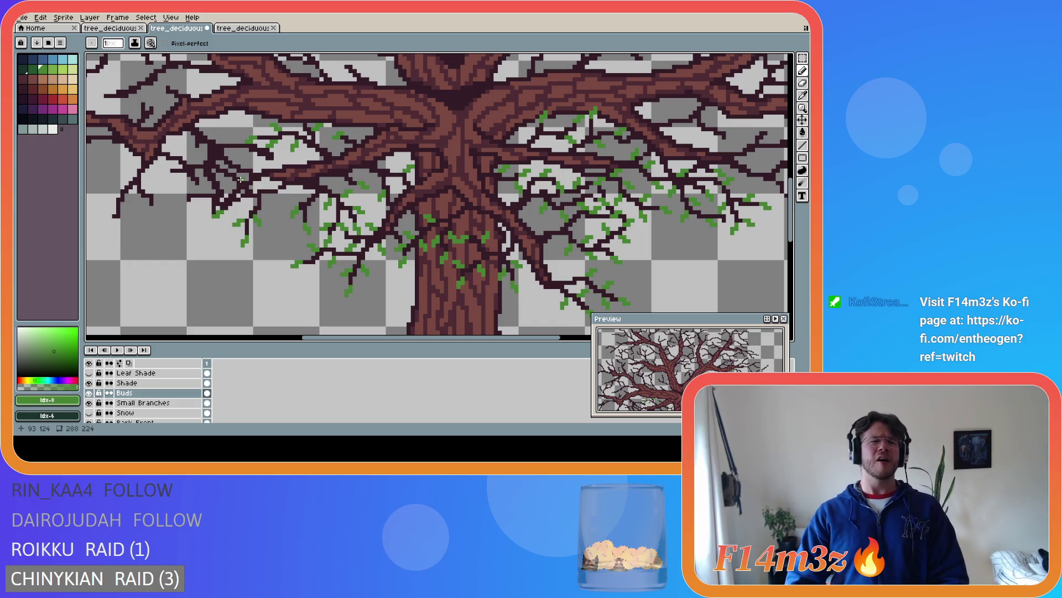
left_click(225, 189)
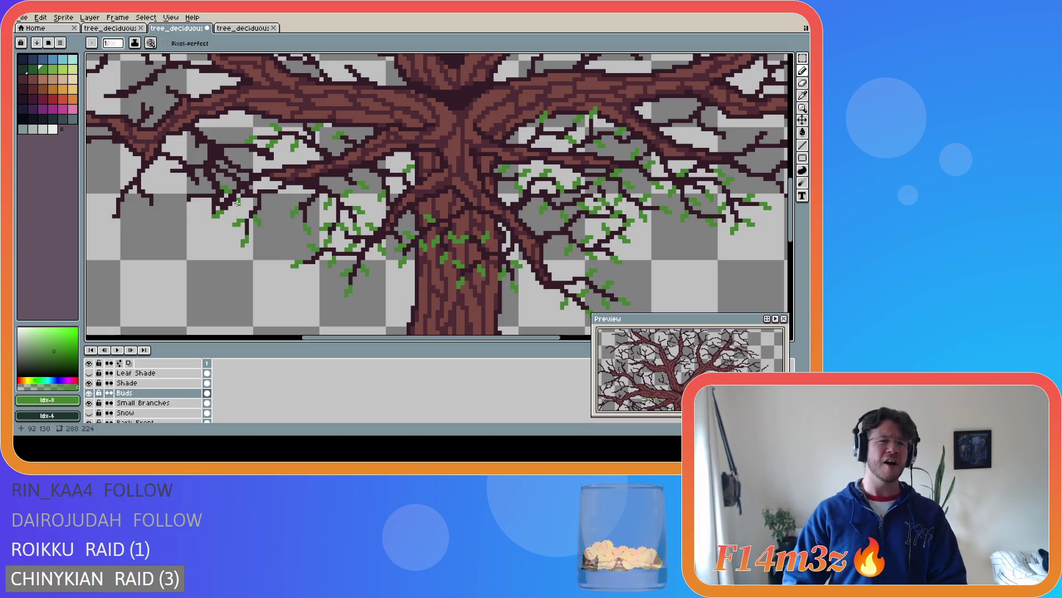
left_click(241, 204)
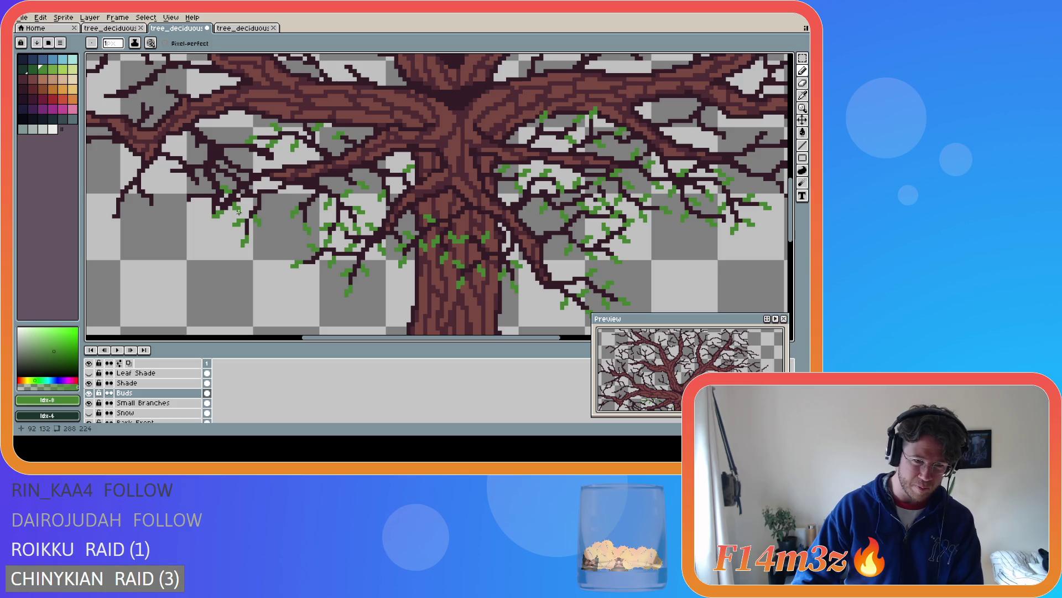
left_click(242, 179)
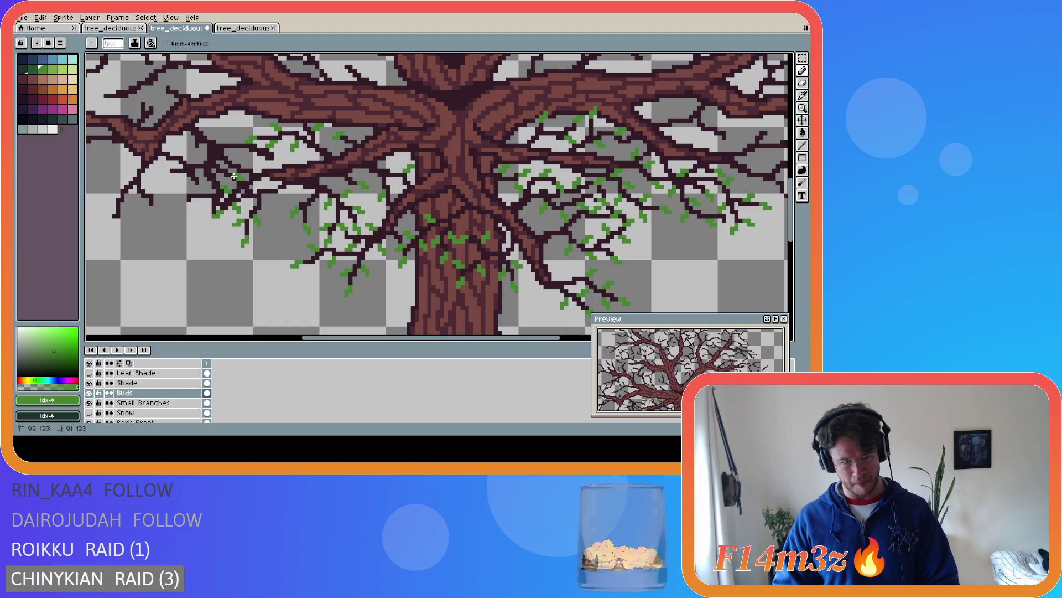
Add a green bud to a left branch and save the sprite
key("v")
key("b")
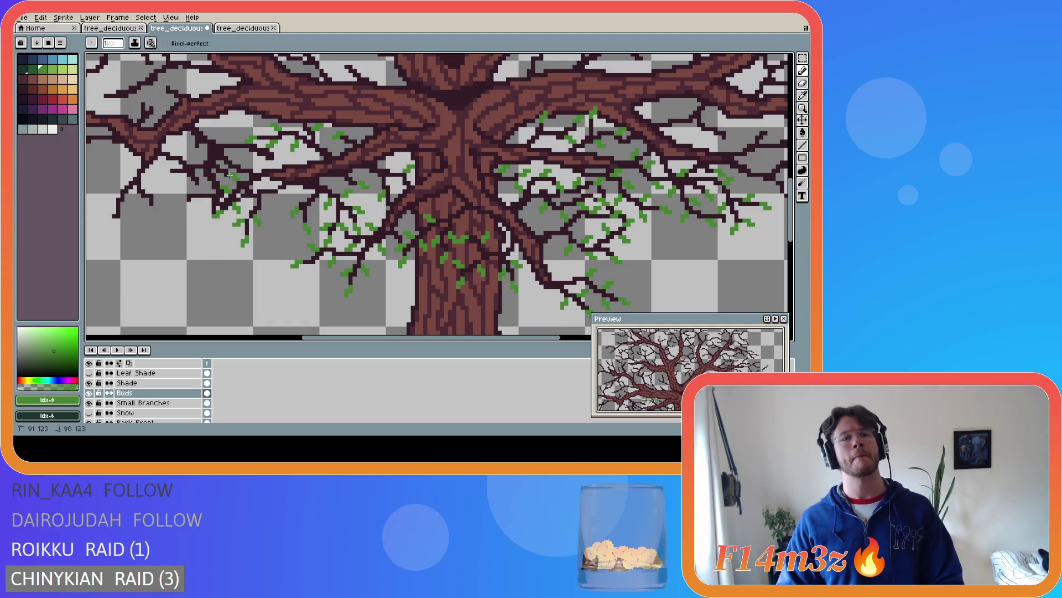
key("v")
key("b")
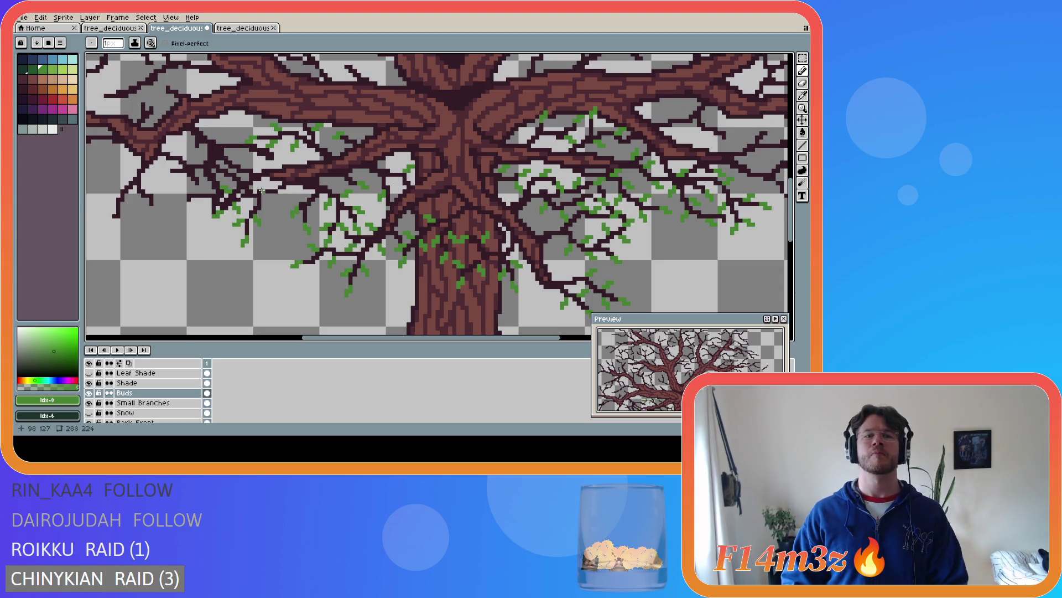
left_click(255, 189)
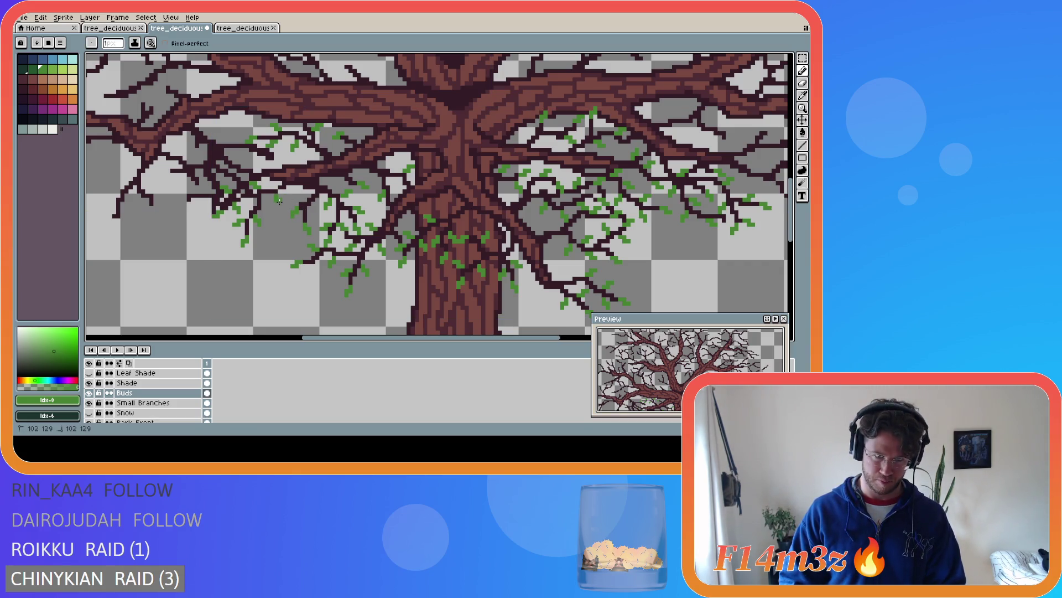
key("v")
key("ctrl+s")
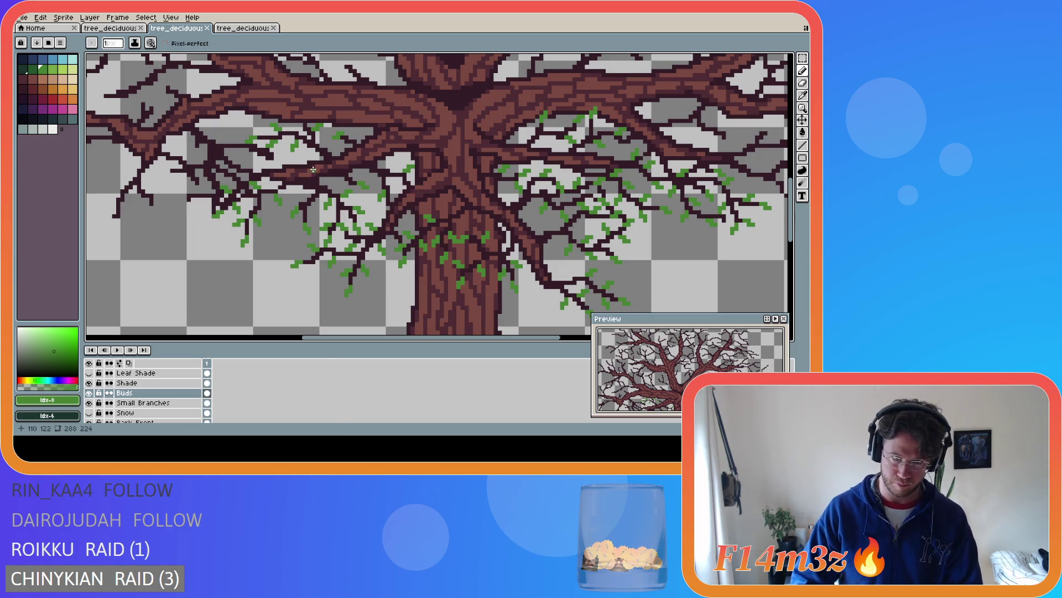
Place four more green buds on the upper-left branches, saving along the way
left_click(258, 164)
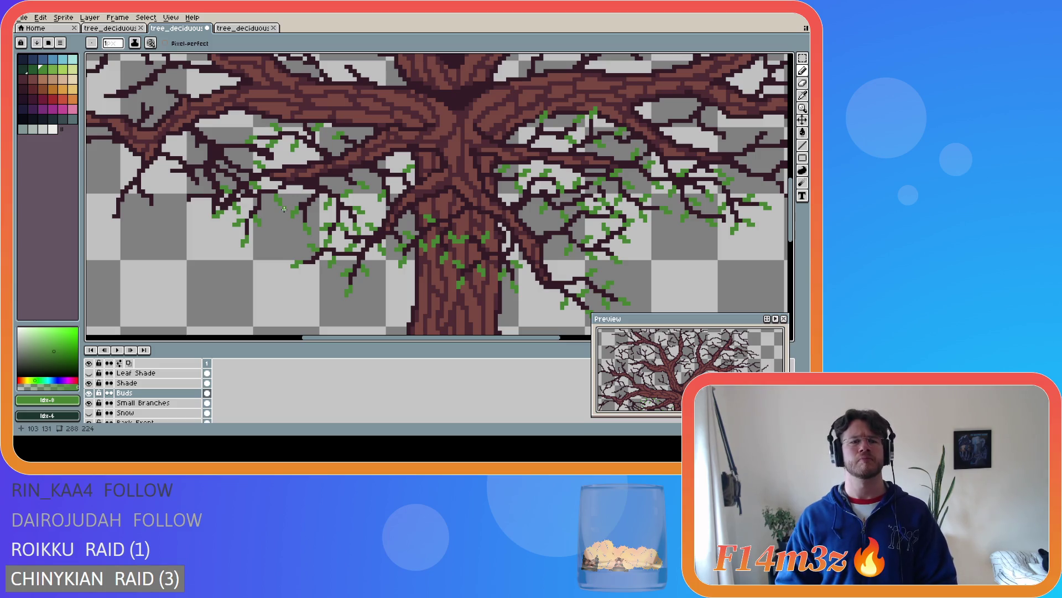
key("ctrl+s")
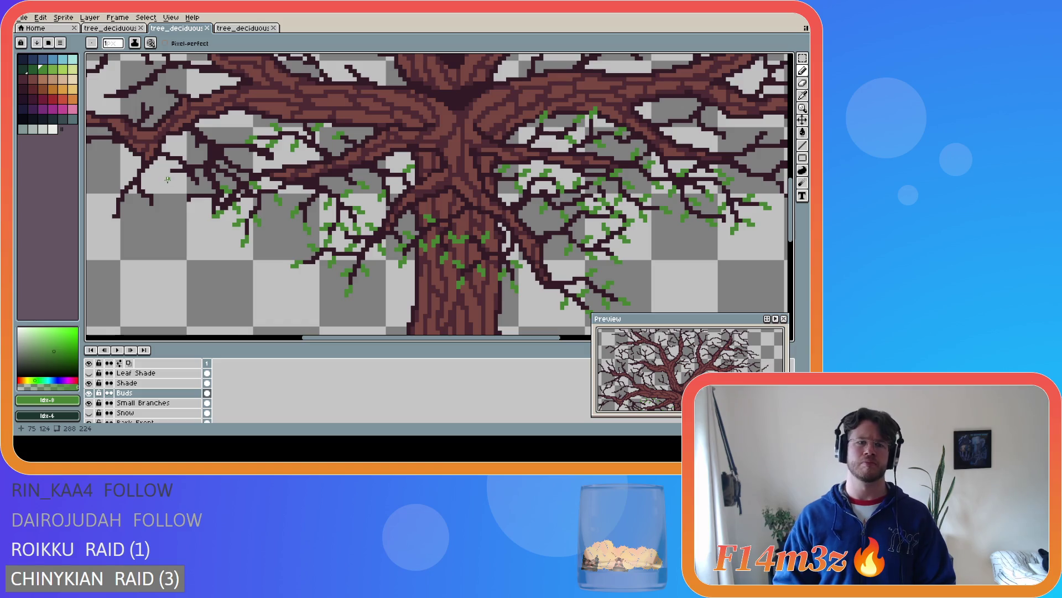
key("ctrl")
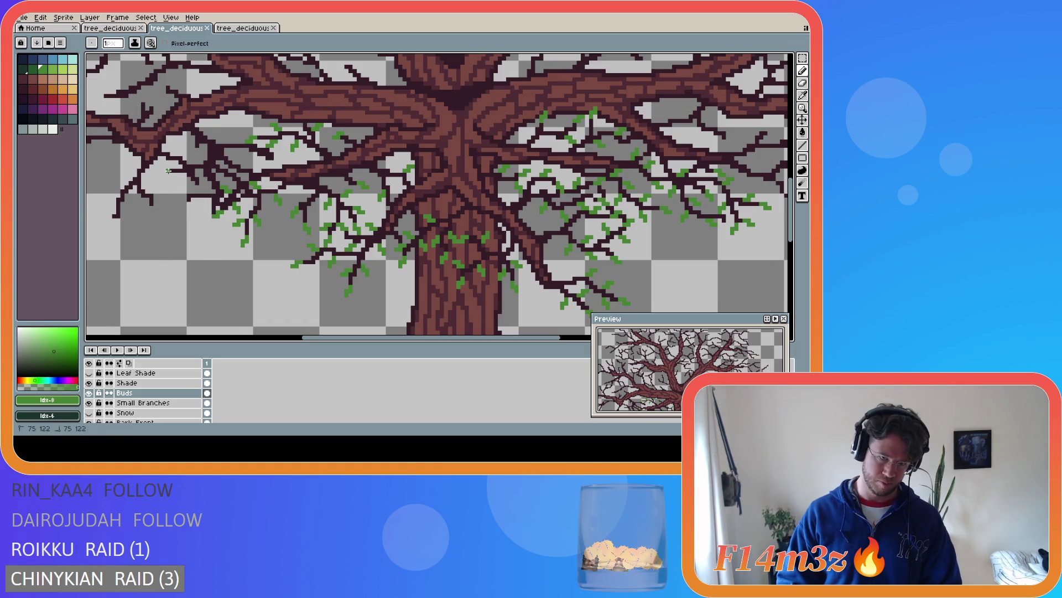
left_click(165, 172)
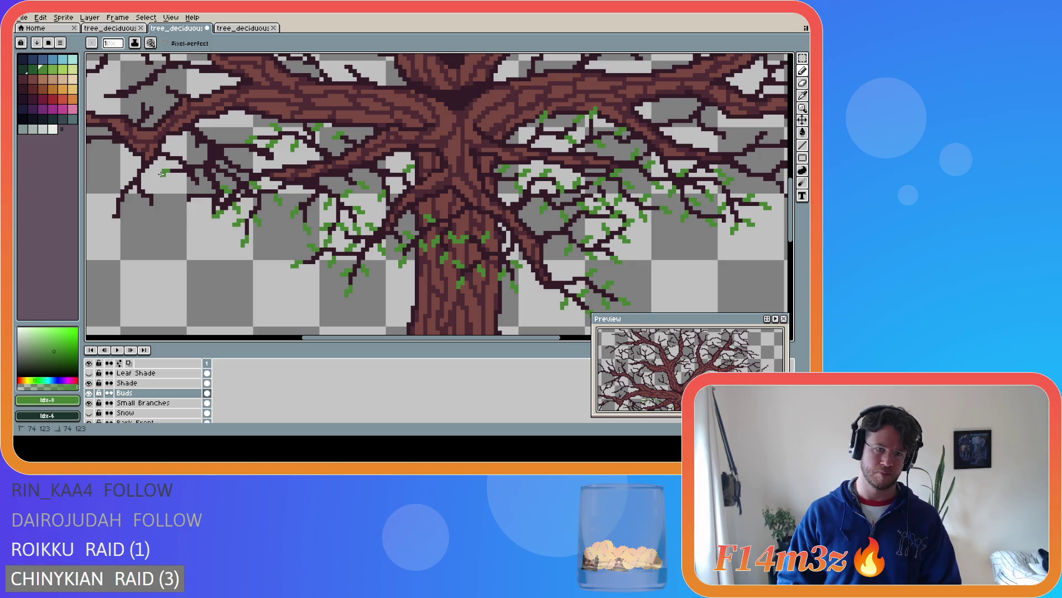
left_click(191, 159)
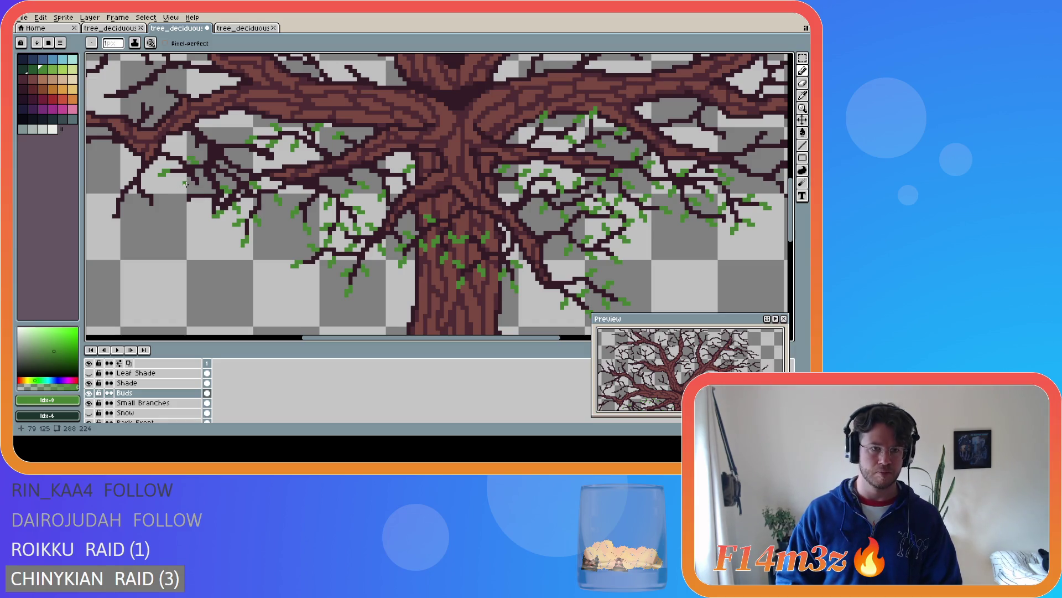
left_click(188, 175)
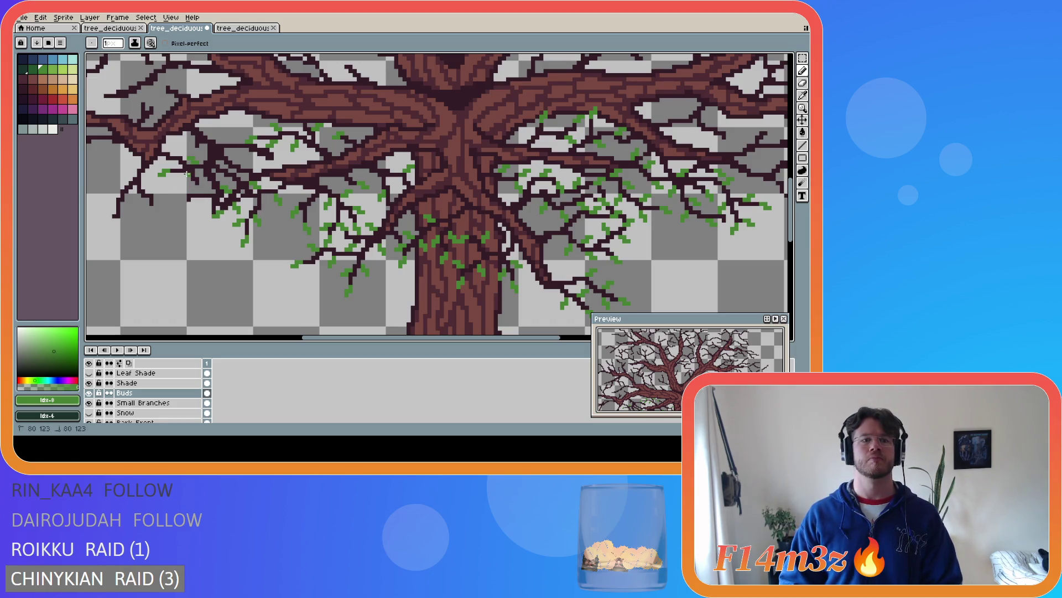
Add green buds beside the last one and on several more left branches
left_click(181, 180)
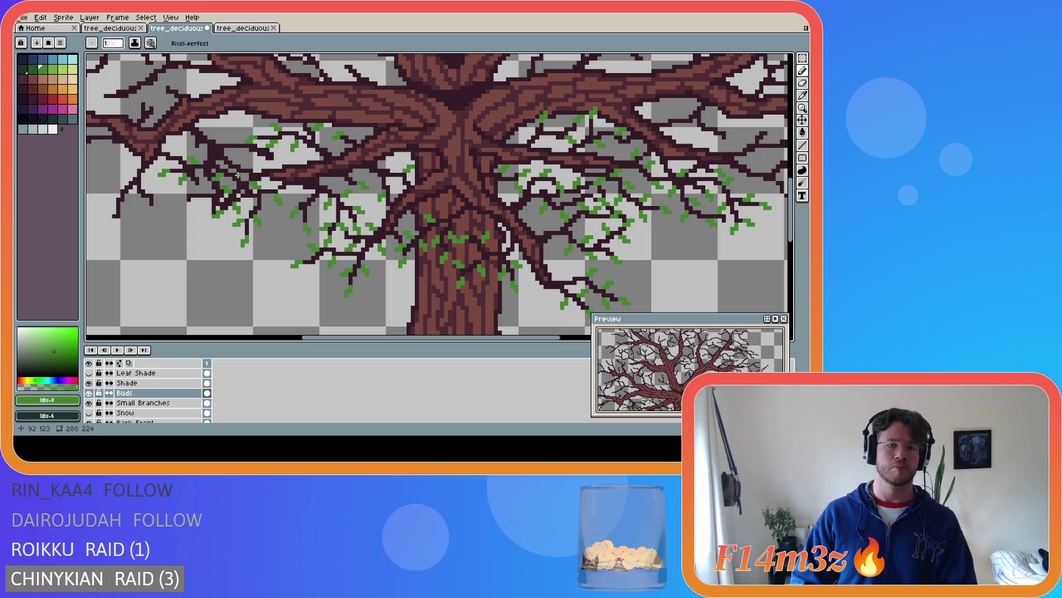
left_click(234, 168)
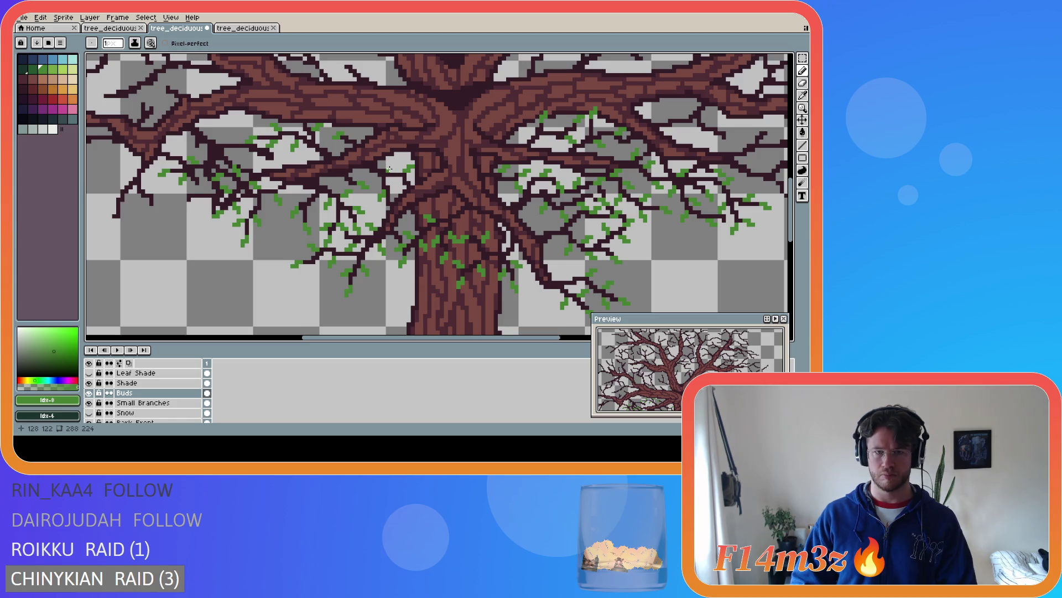
left_click(307, 195)
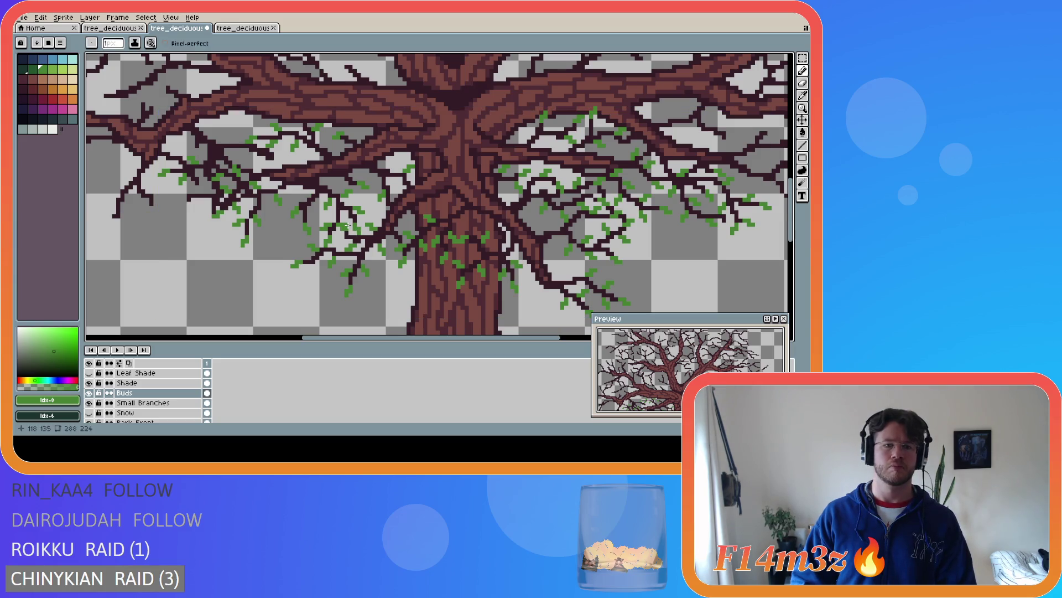
left_click(307, 195)
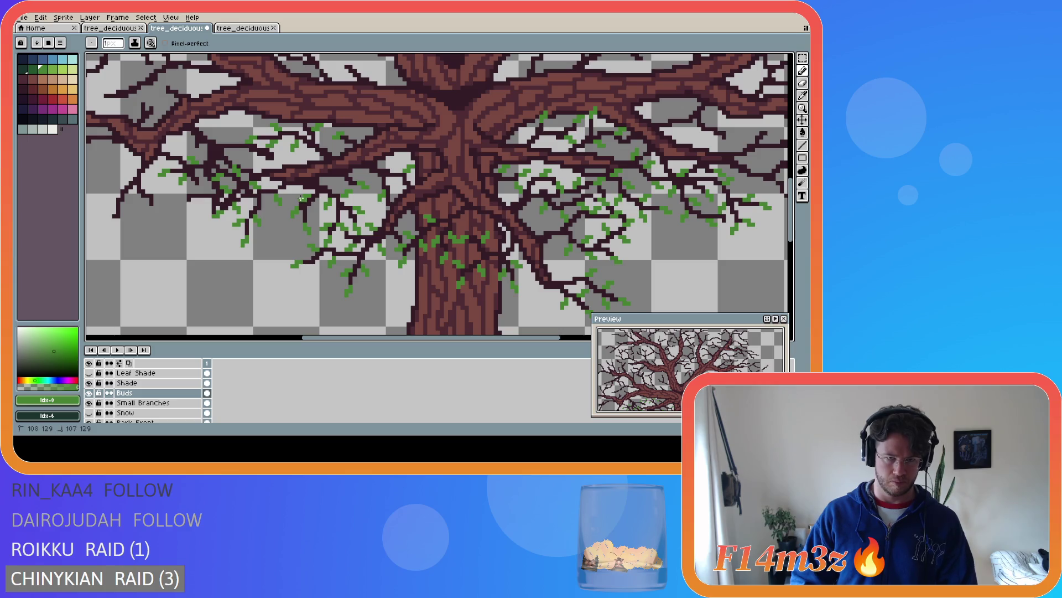
Undo the misplaced bud and redraw it in a better spot
key("ctrl+z")
key("v")
key("b")
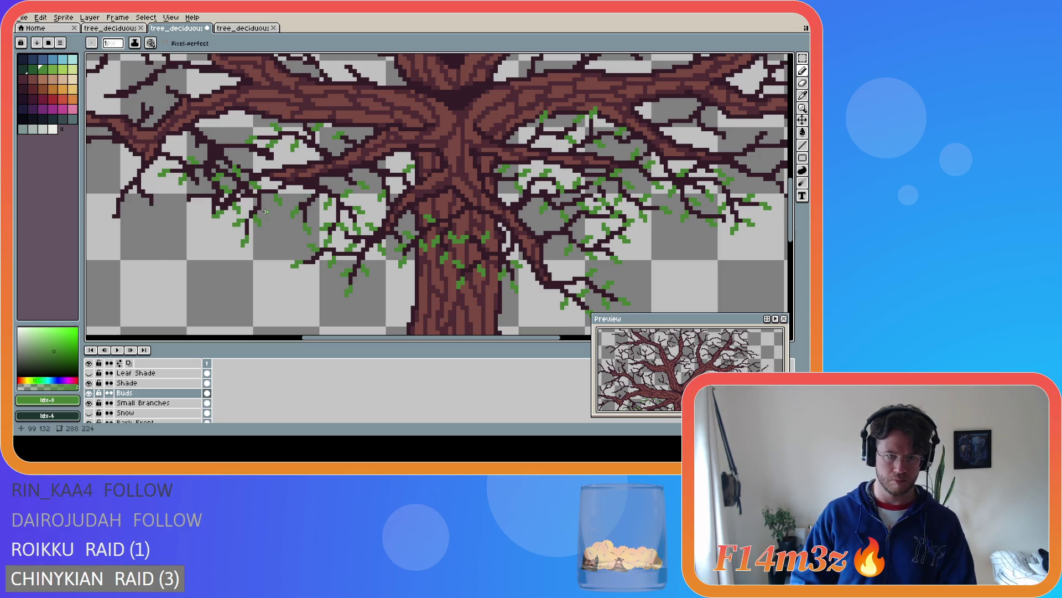
left_click(268, 207)
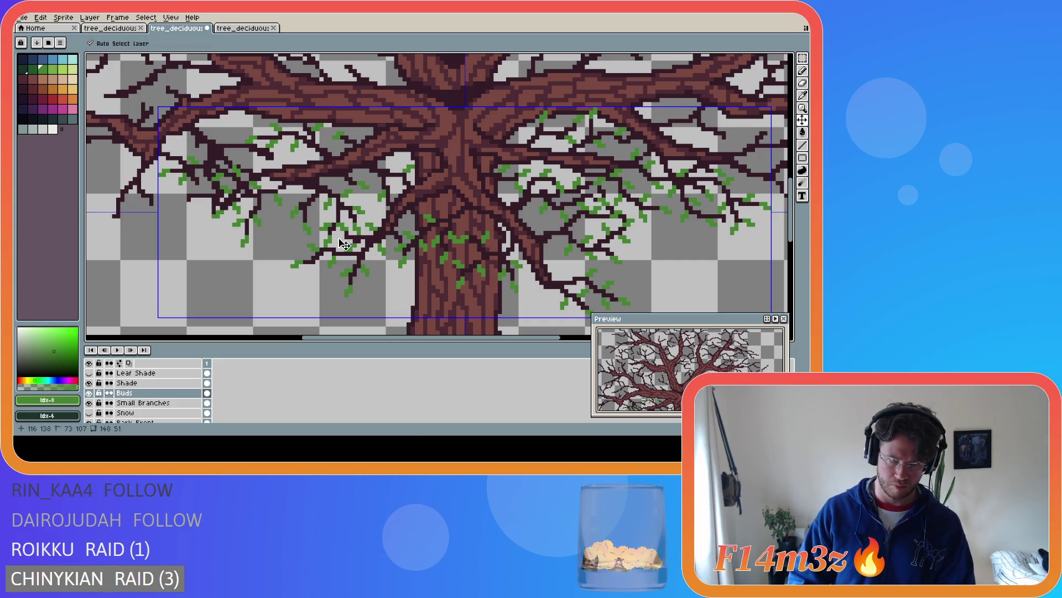
Place two bud pixels near the trunk, saving the sprite after each
key("ctrl+s")
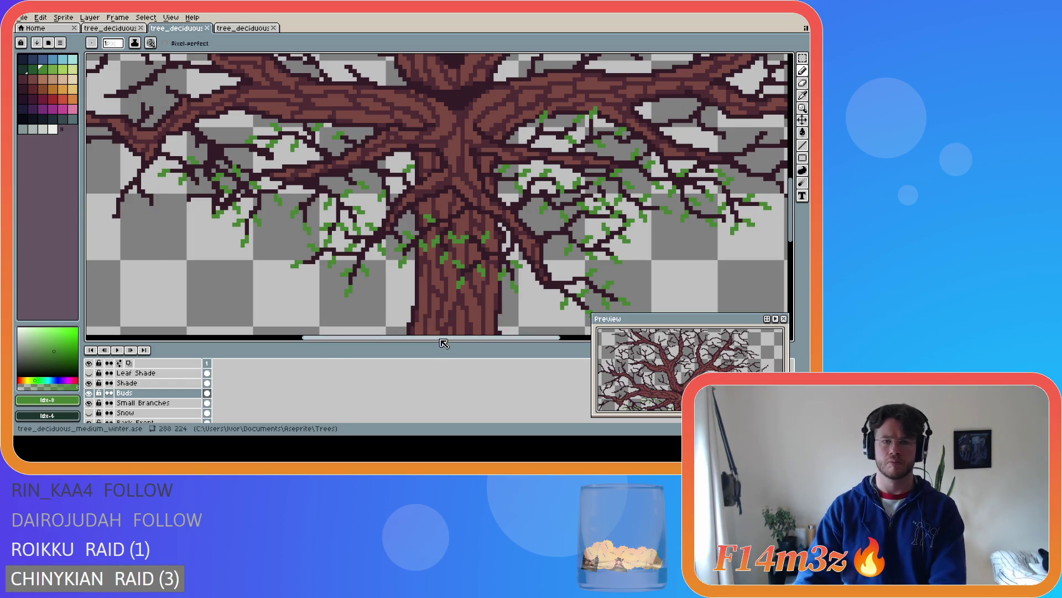
left_click(389, 165)
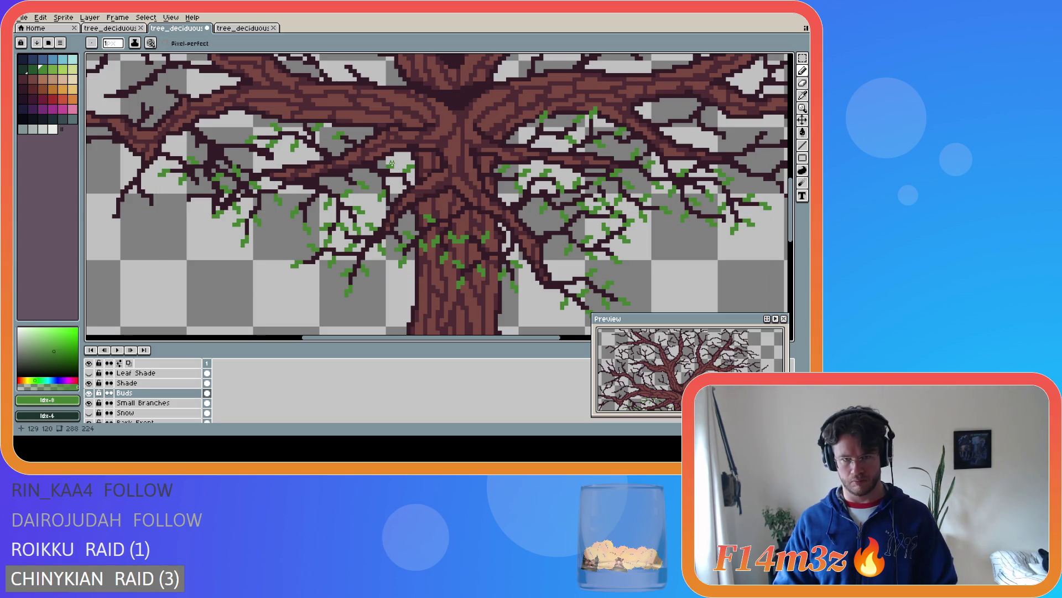
key("ctrl+s")
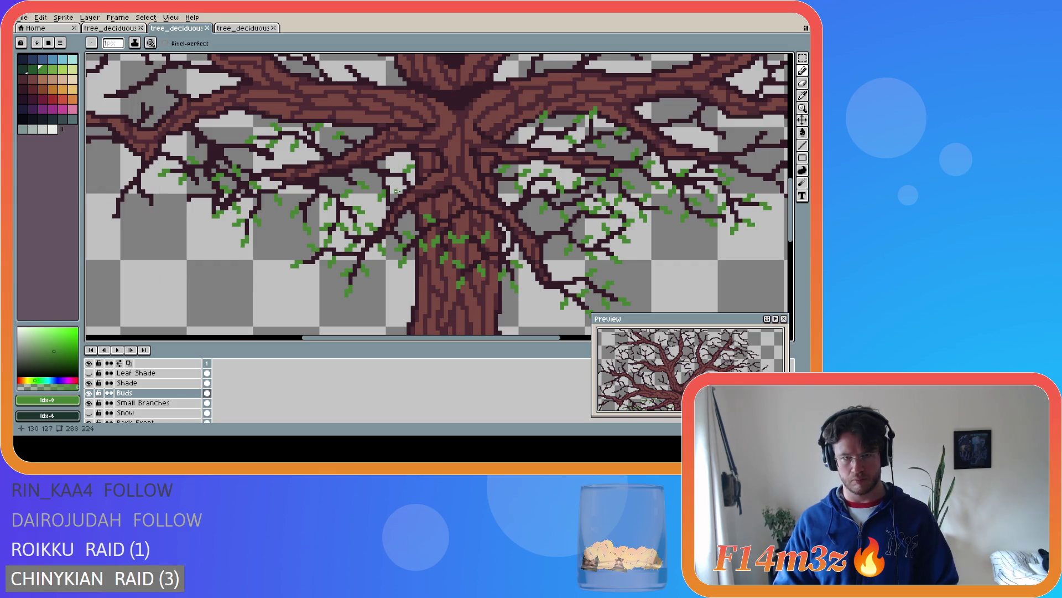
left_click(393, 187)
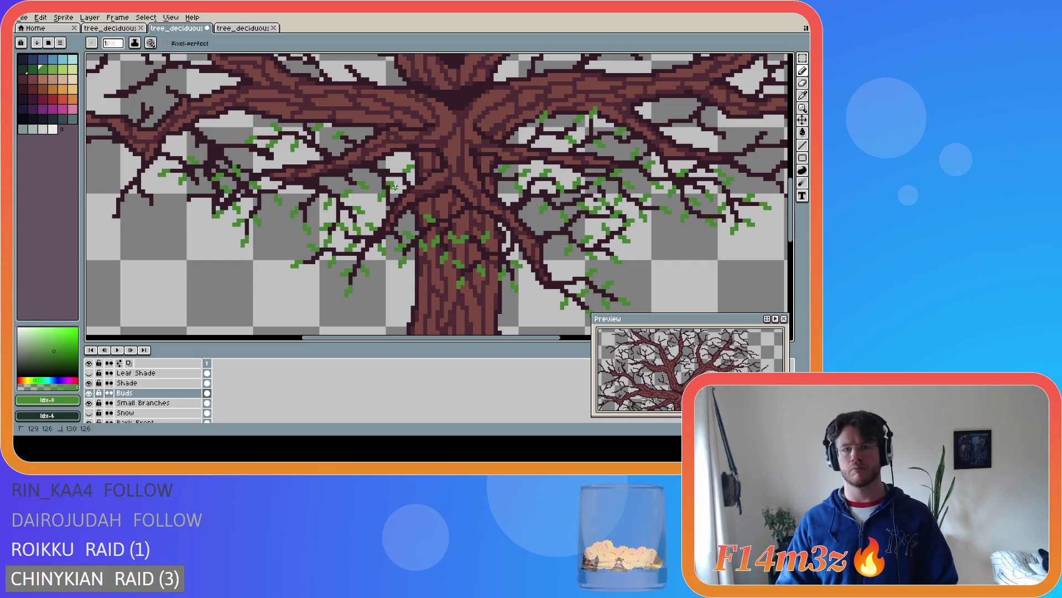
key("ctrl+s")
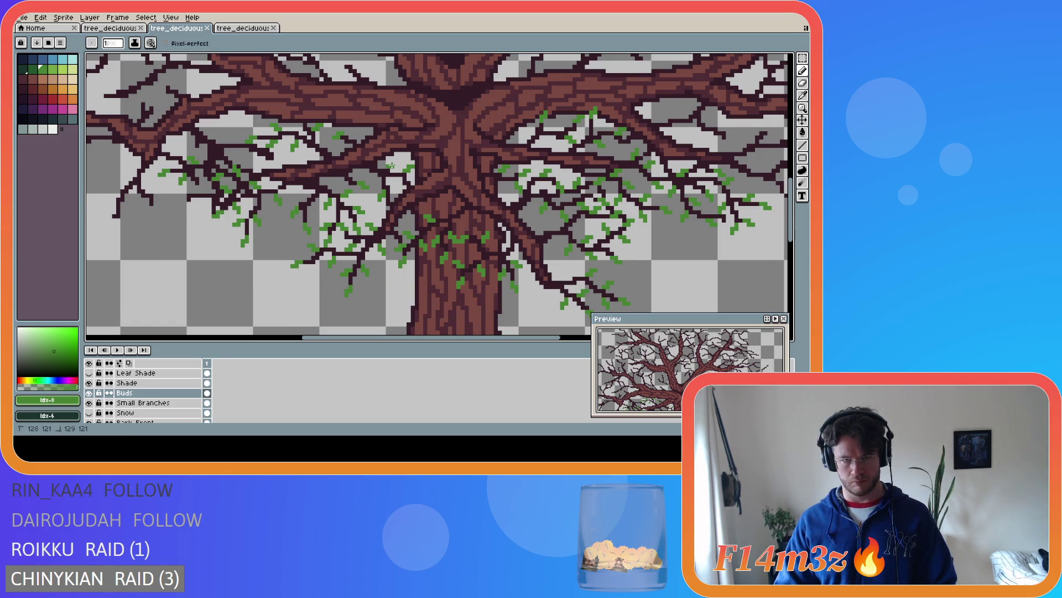
Add one more bud pixel on a branch, then undo and redo the stroke
key("v")
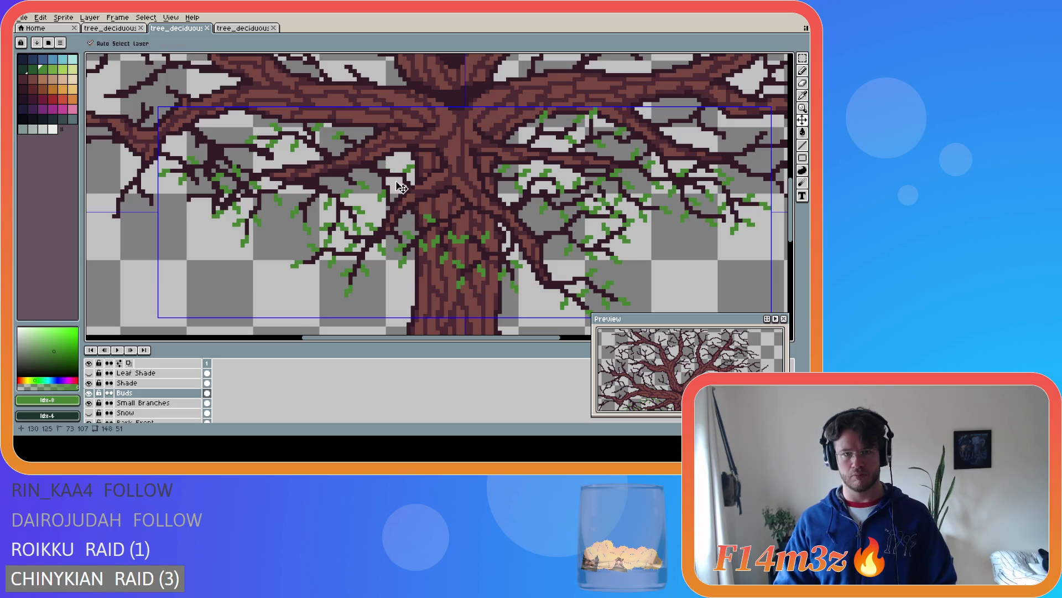
key("b")
left_click(390, 162)
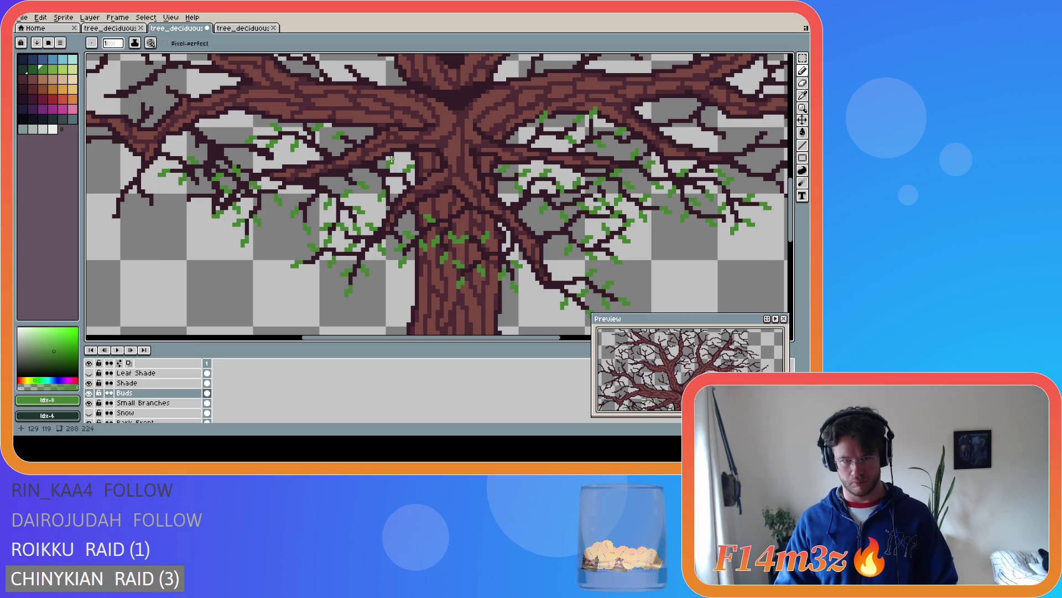
key("v")
key("b")
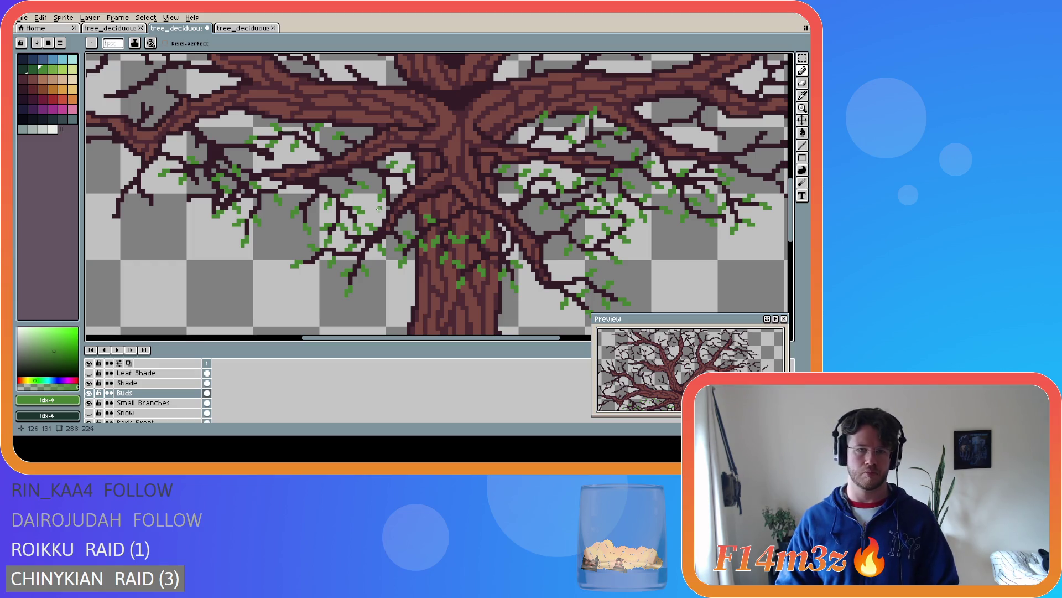
key("v")
key("ctrl+y")
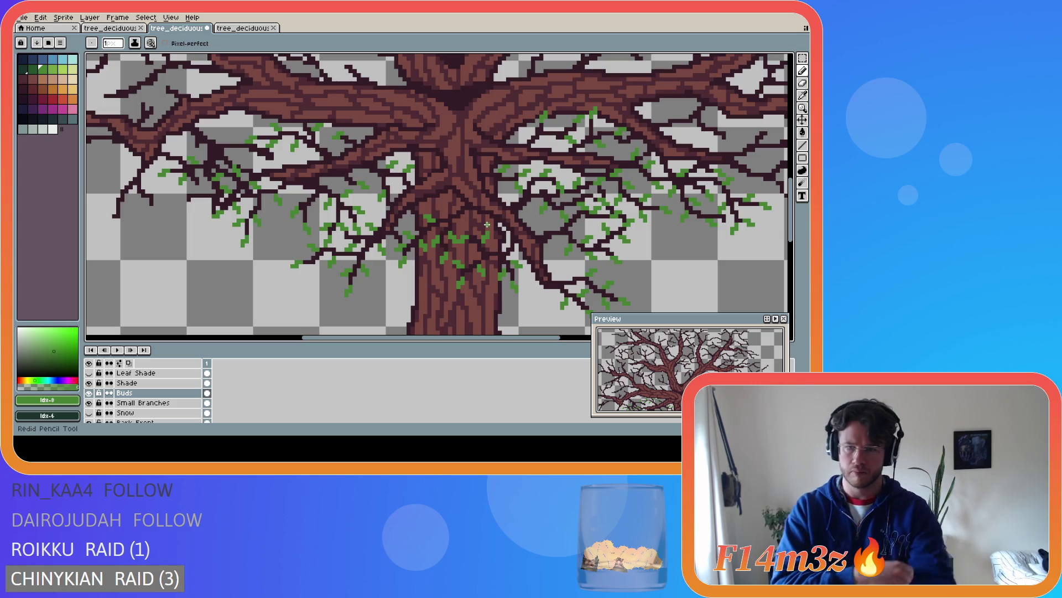
Hide the interface with F8 to view only the canvas, then restore it
key("F8")
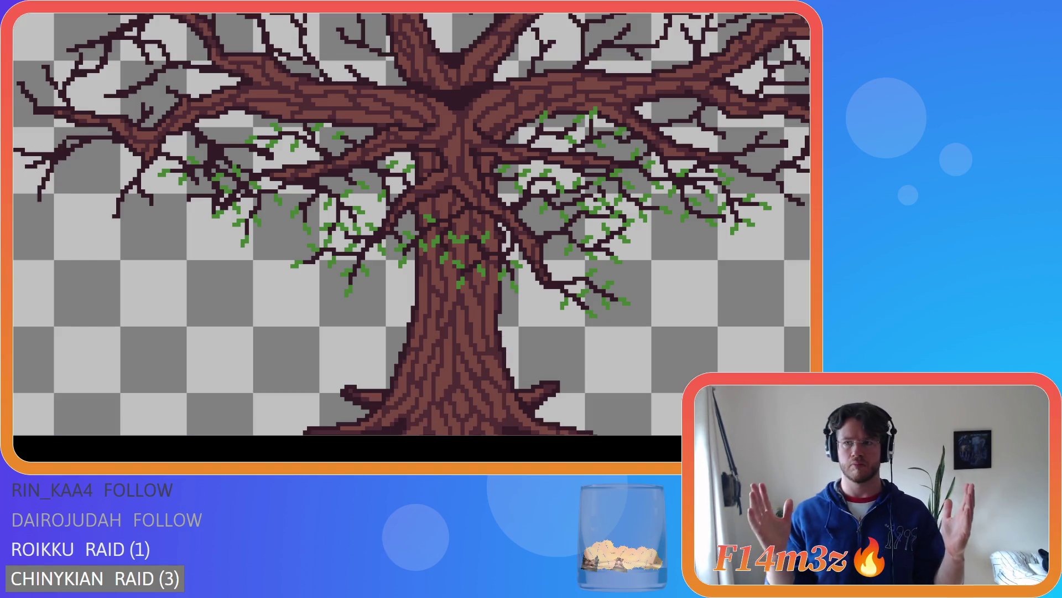
scroll(411, 225, "up", 2)
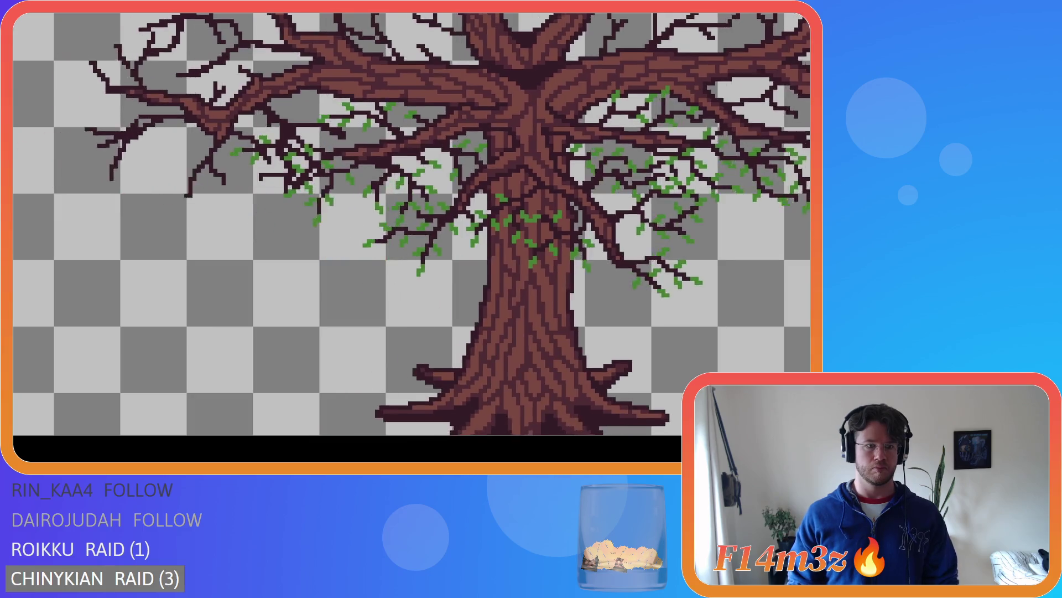
scroll(475, 317, "down", 2)
key("F8")
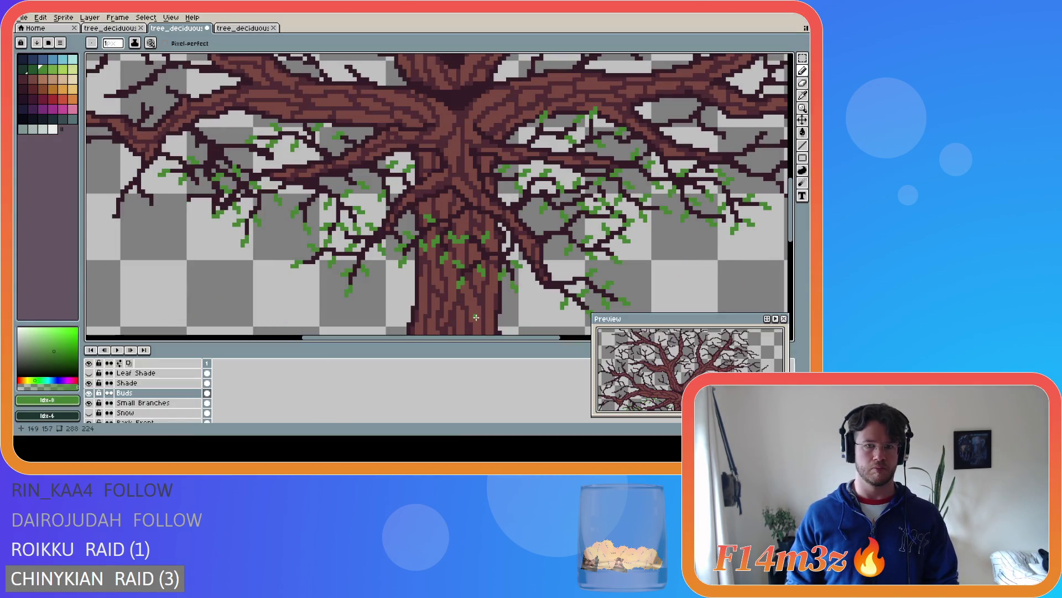
Zoom out and back in on the canvas, then pick the darker green swatch with [
scroll(476, 317, "down", 1)
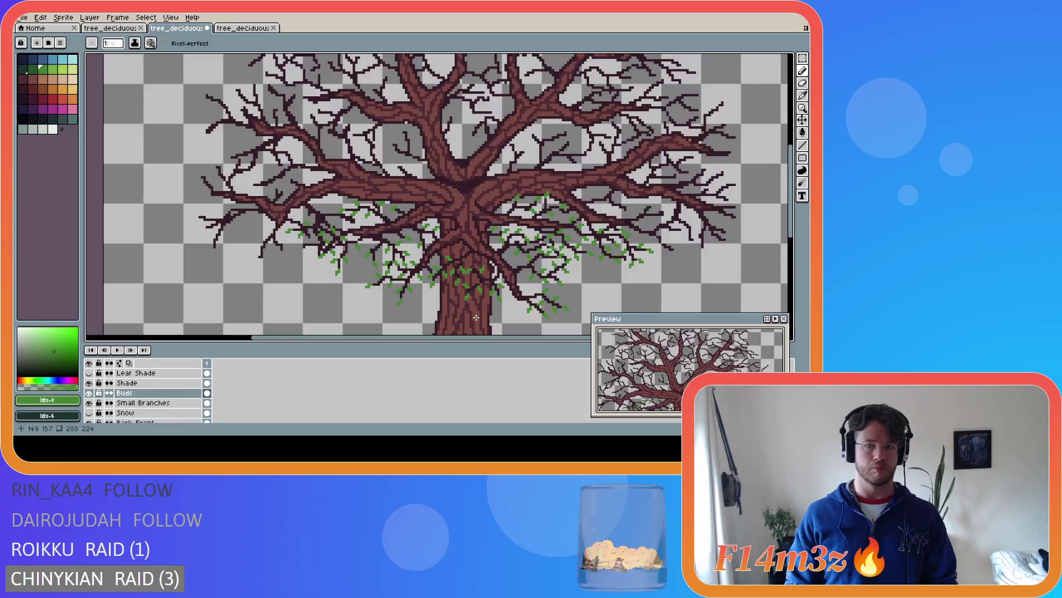
scroll(476, 317, "down", 2)
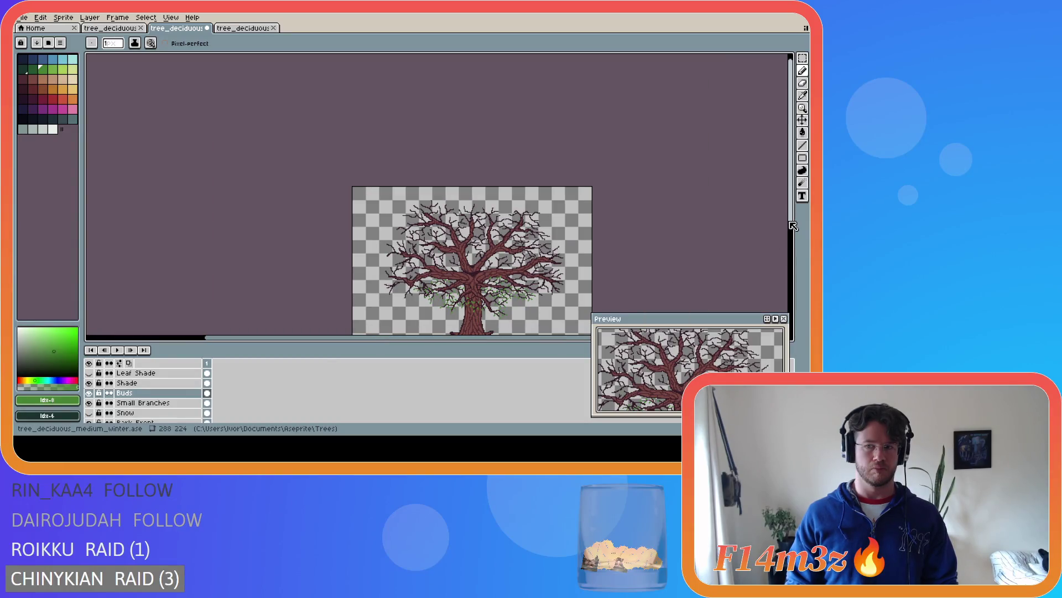
scroll(661, 275, "down", 2)
scroll(661, 275, "up", 3)
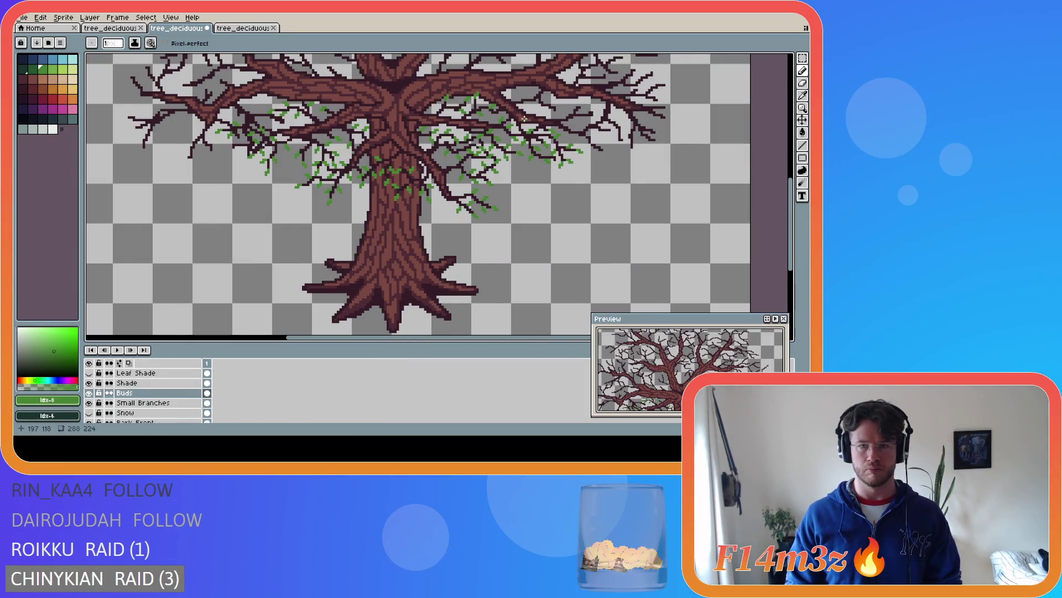
scroll(719, 221, "up", 1)
scroll(794, 216, "up", 2)
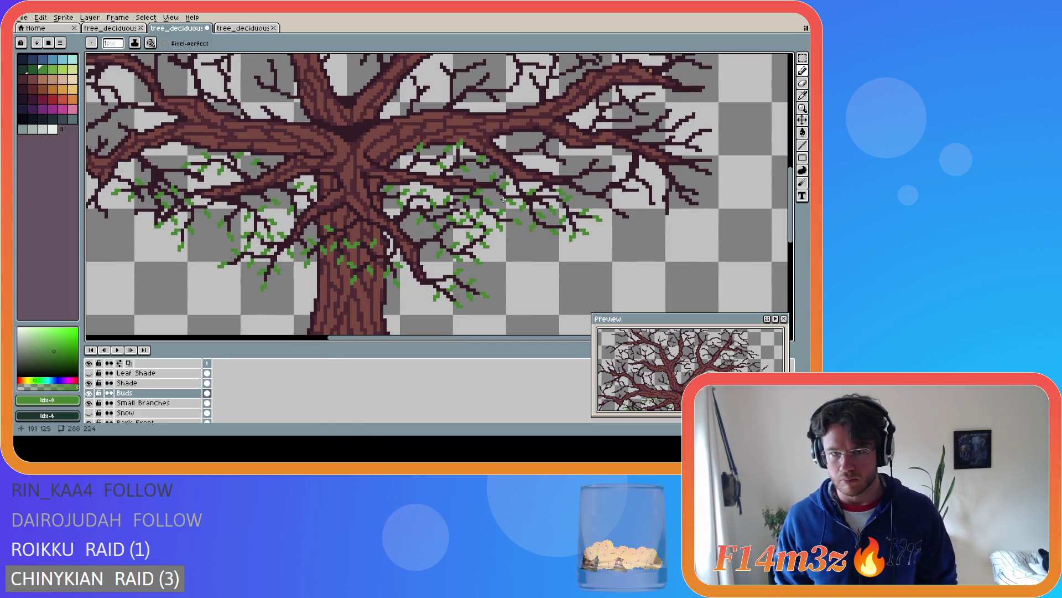
key("[")
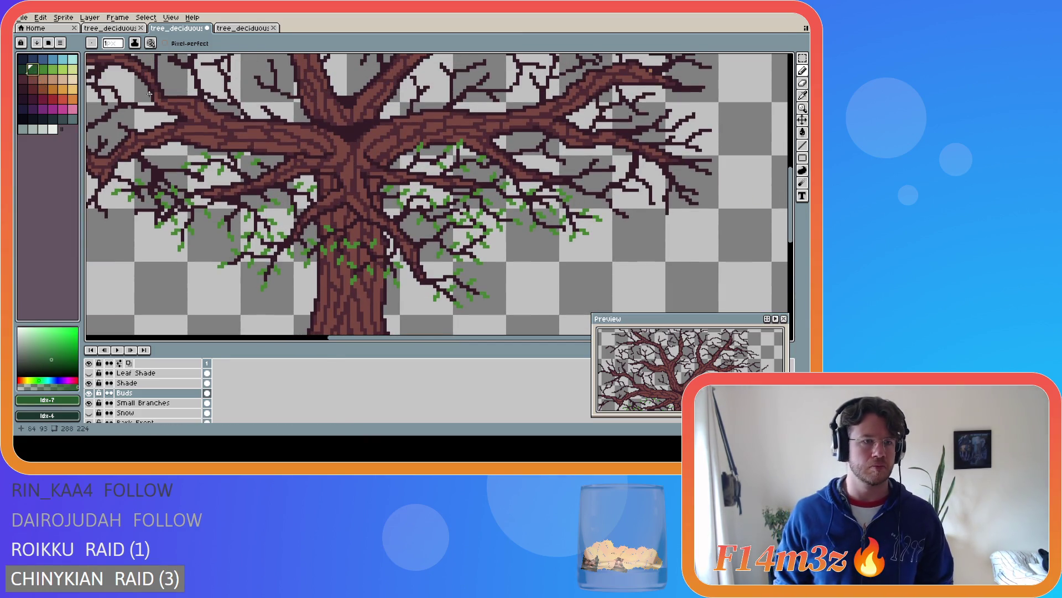
scroll(577, 232, "up", 1)
Paint the first dark green leaf on the branches right of the trunk
mouse_move(580, 219)
left_mouse_down()
mouse_move(604, 239)
mouse_move(562, 227)
mouse_move(557, 253)
mouse_move(571, 253)
mouse_move(605, 205)
mouse_move(632, 209)
mouse_move(627, 199)
left_mouse_up()
mouse_move(624, 192)
left_mouse_down()
mouse_move(551, 172)
mouse_move(570, 163)
mouse_move(549, 144)
left_mouse_up()
left_click(600, 193)
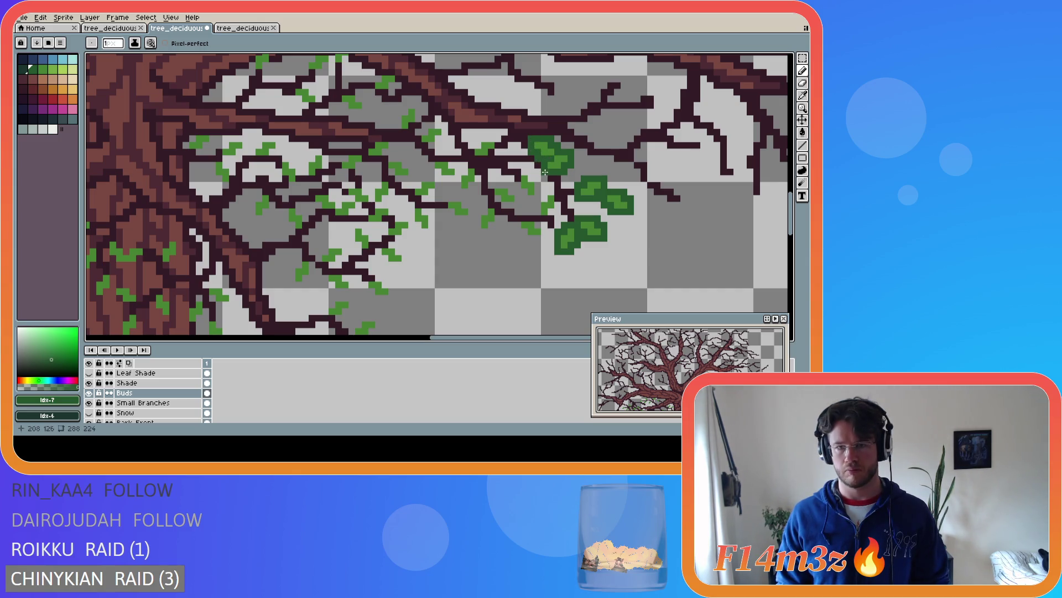
left_click_drag(555, 194, 541, 224)
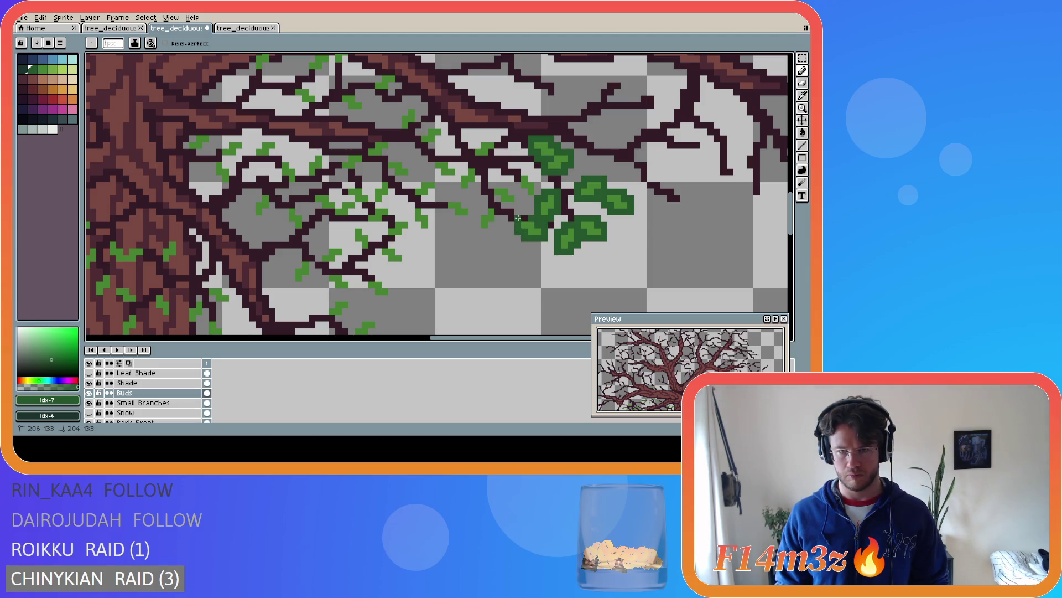
Draw a second dark green leaf further along the branch and fill out its edges
left_click(497, 208)
left_click_drag(495, 219, 477, 230)
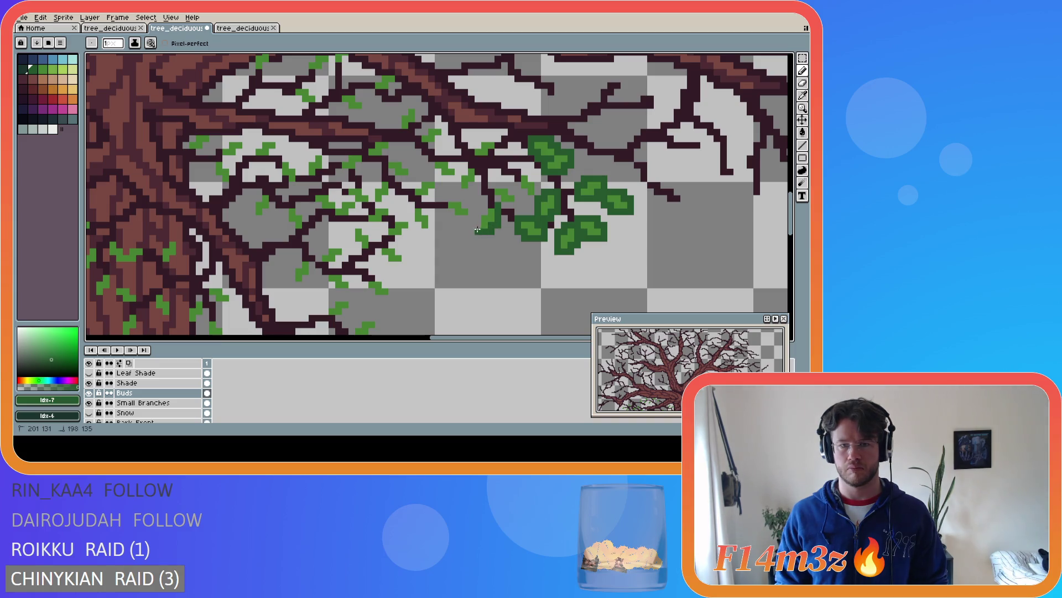
left_click(493, 198)
left_click_drag(497, 204, 508, 205)
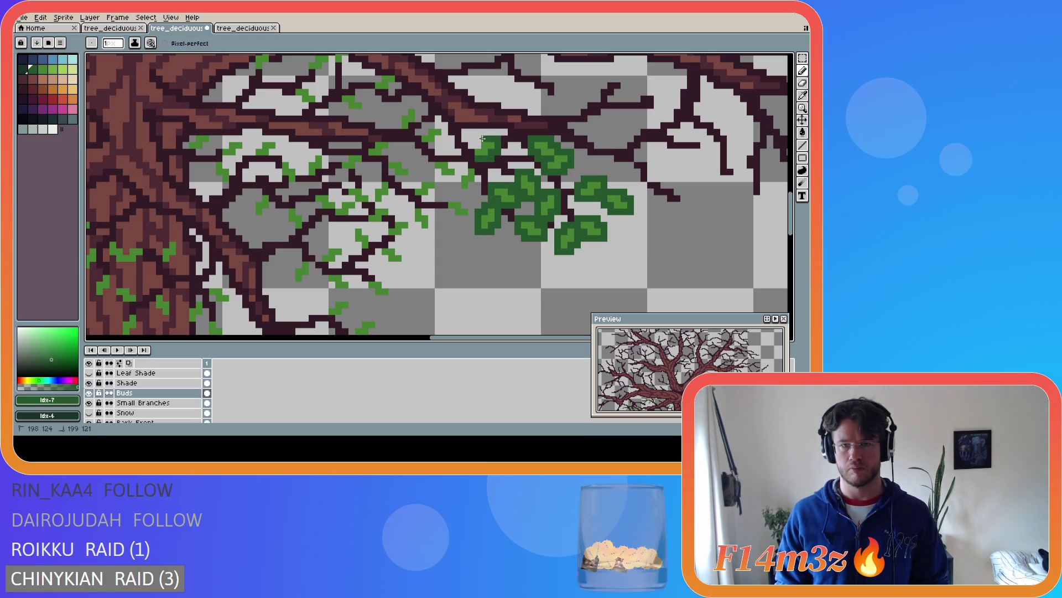
mouse_move(472, 149)
left_mouse_down()
mouse_move(477, 181)
mouse_move(432, 160)
mouse_move(460, 197)
left_mouse_up()
left_click(454, 165)
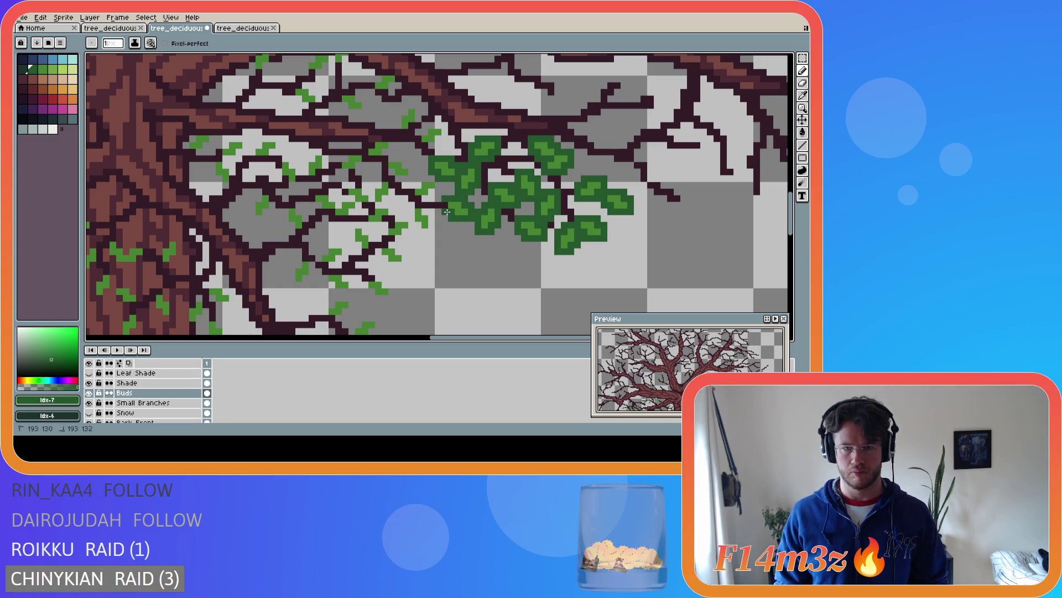
Paste a large leaf cluster and paint another leaf along the left branch
key("ctrl+v")
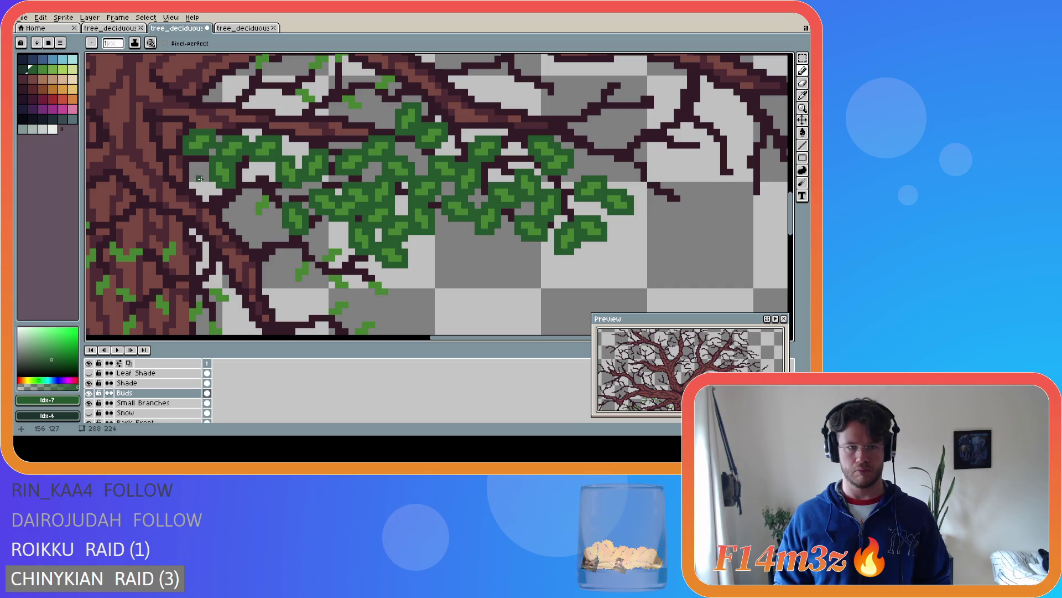
left_click(273, 199)
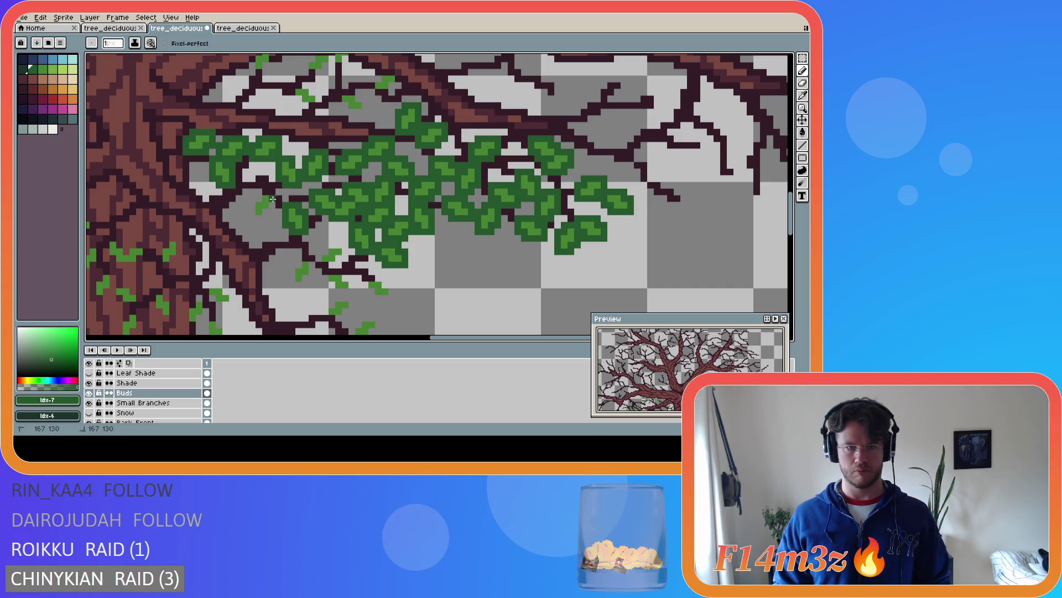
mouse_move(266, 214)
left_mouse_down()
mouse_move(254, 219)
mouse_move(259, 195)
mouse_move(271, 191)
left_mouse_up()
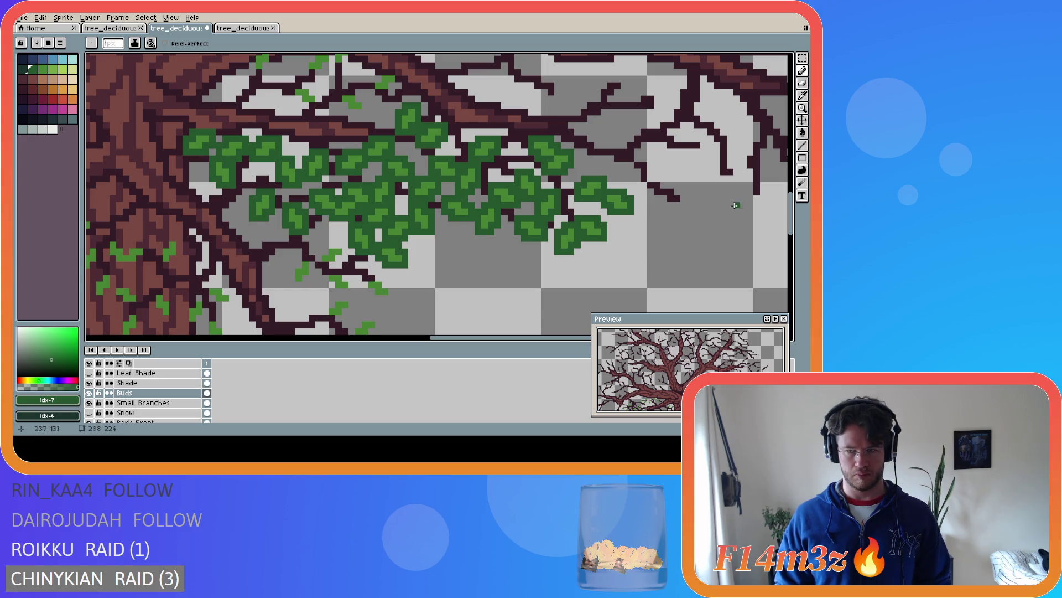
scroll(319, 185, "down", 3)
Draw dark green leaves along the lower branch and at its tip
left_click(319, 185)
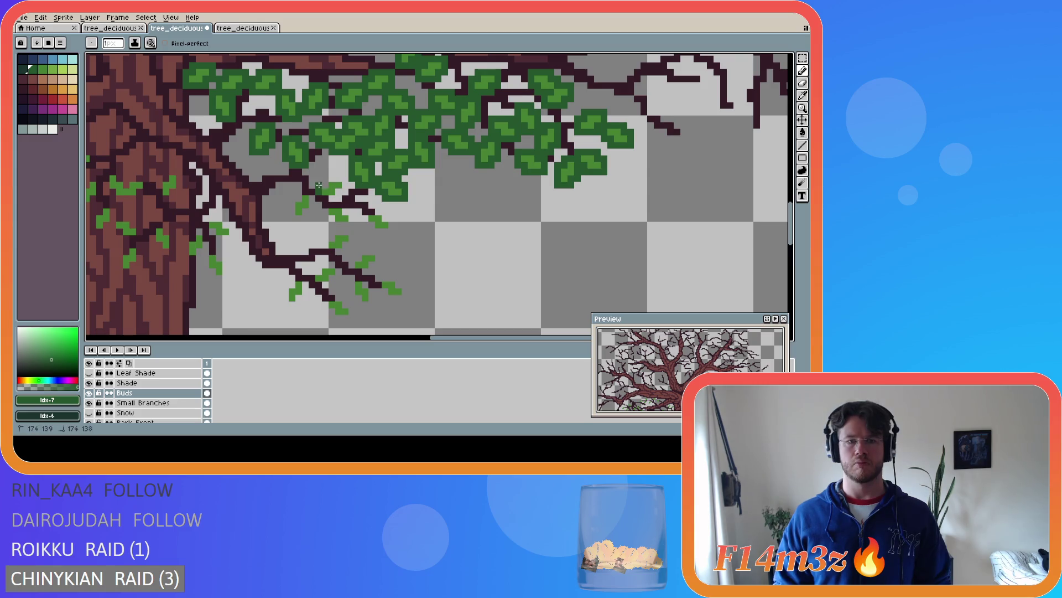
mouse_move(344, 183)
left_mouse_down()
mouse_move(332, 197)
mouse_move(310, 195)
mouse_move(294, 217)
mouse_move(304, 191)
left_mouse_up()
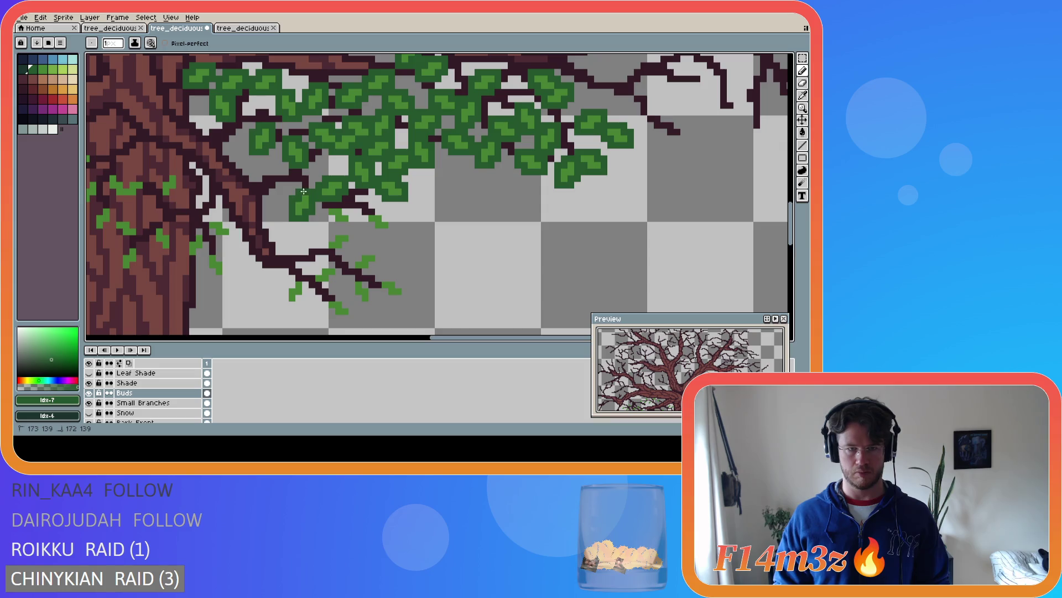
mouse_move(338, 224)
left_mouse_down()
mouse_move(352, 224)
mouse_move(349, 213)
mouse_move(330, 203)
left_mouse_up()
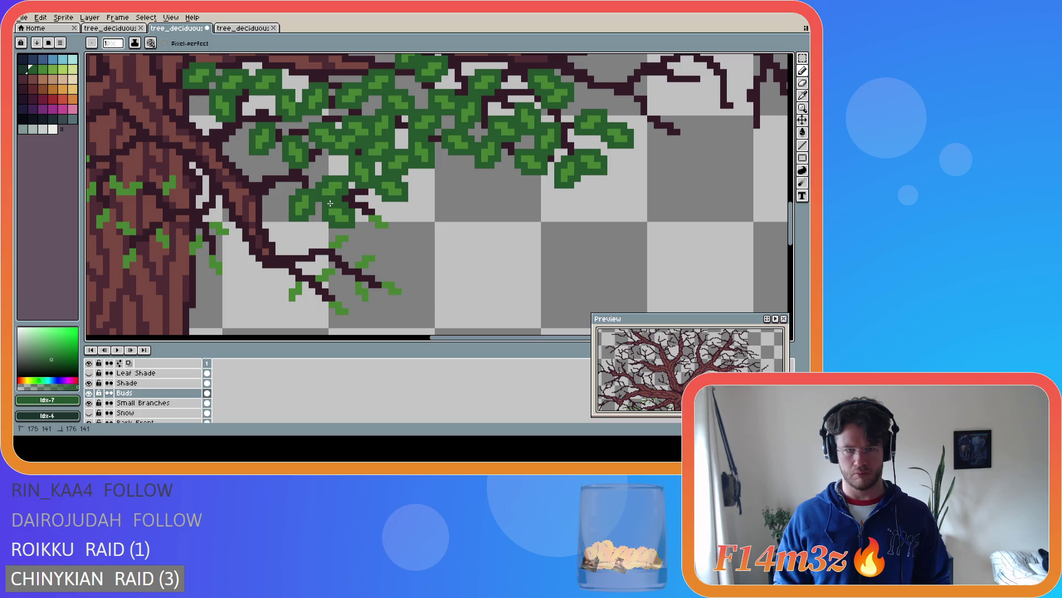
left_click_drag(390, 228, 387, 219)
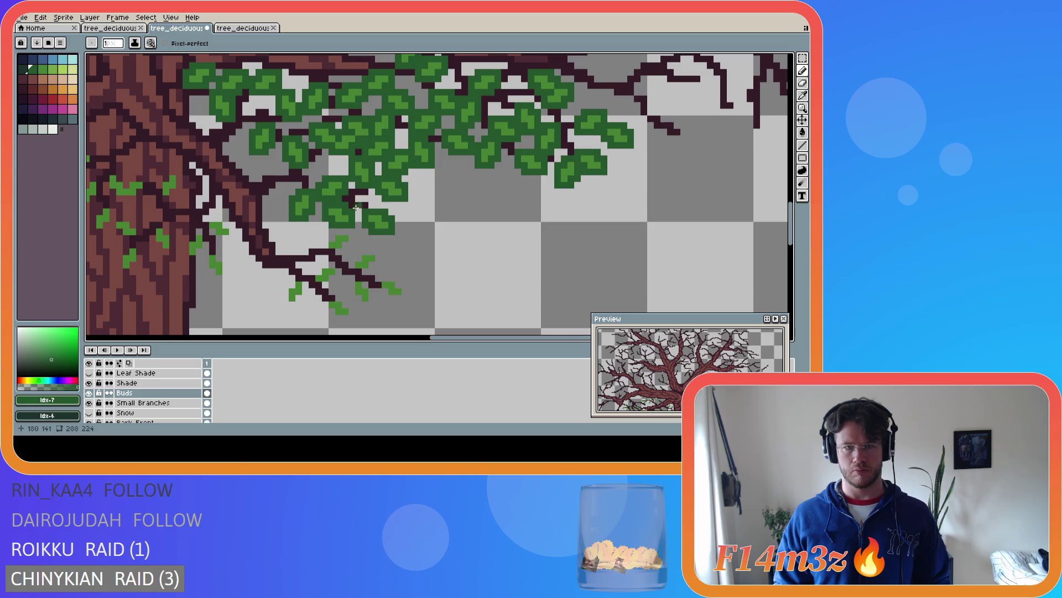
left_click_drag(334, 250, 344, 246)
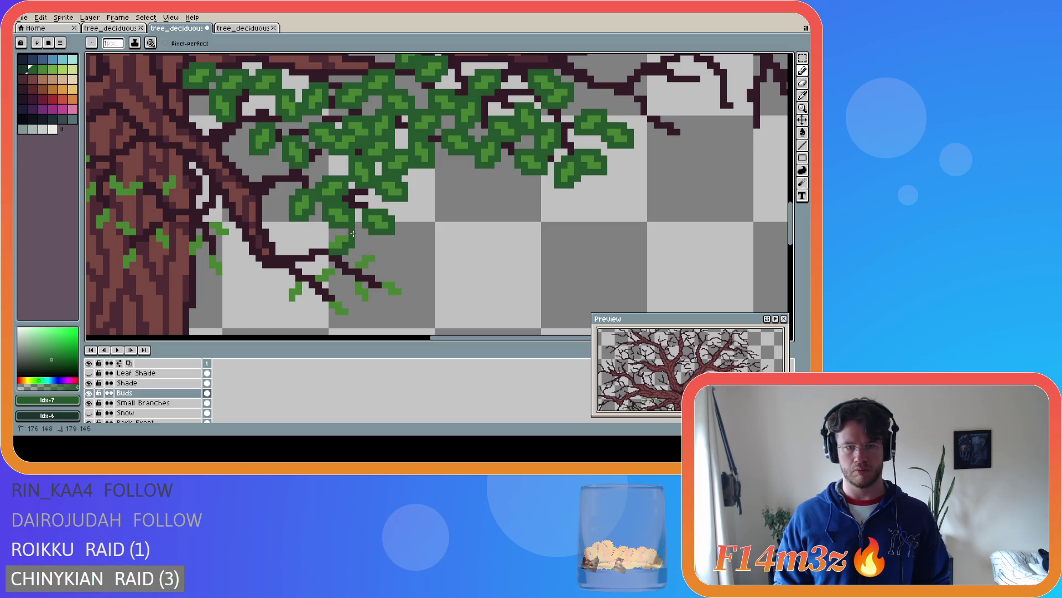
Add more dark green leaves on the lower branch tips below the cluster
key("e")
key("b")
left_click(326, 247)
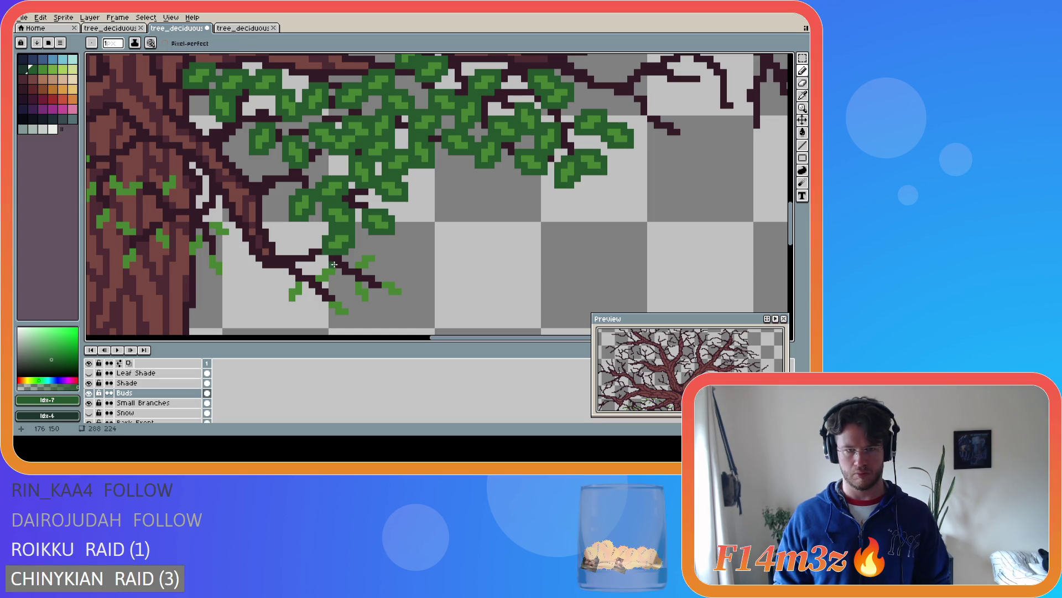
left_click_drag(360, 251, 378, 263)
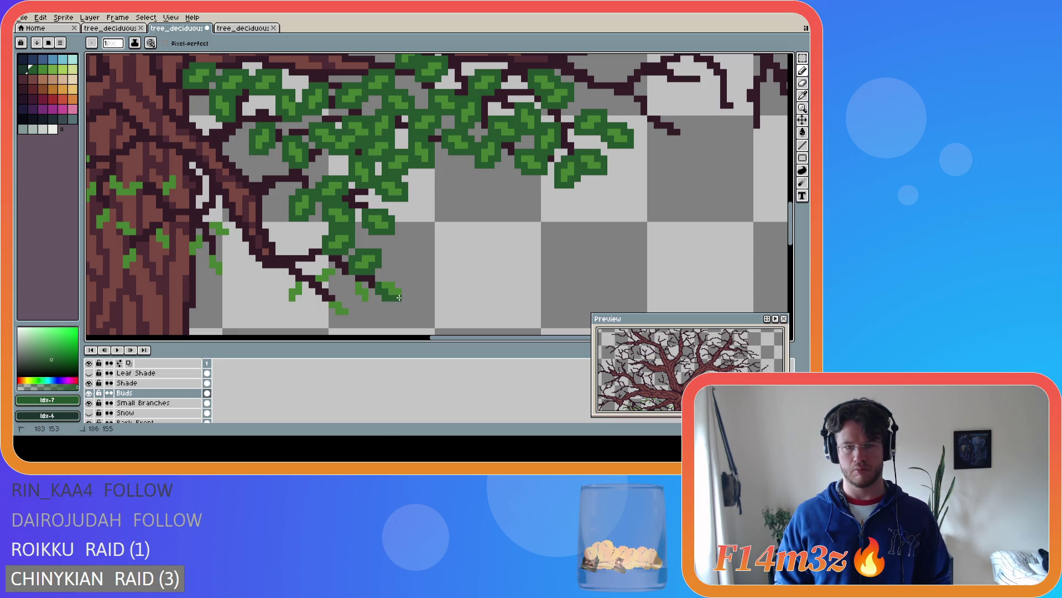
mouse_move(404, 293)
left_mouse_down()
mouse_move(365, 285)
mouse_move(372, 299)
mouse_move(359, 302)
left_mouse_up()
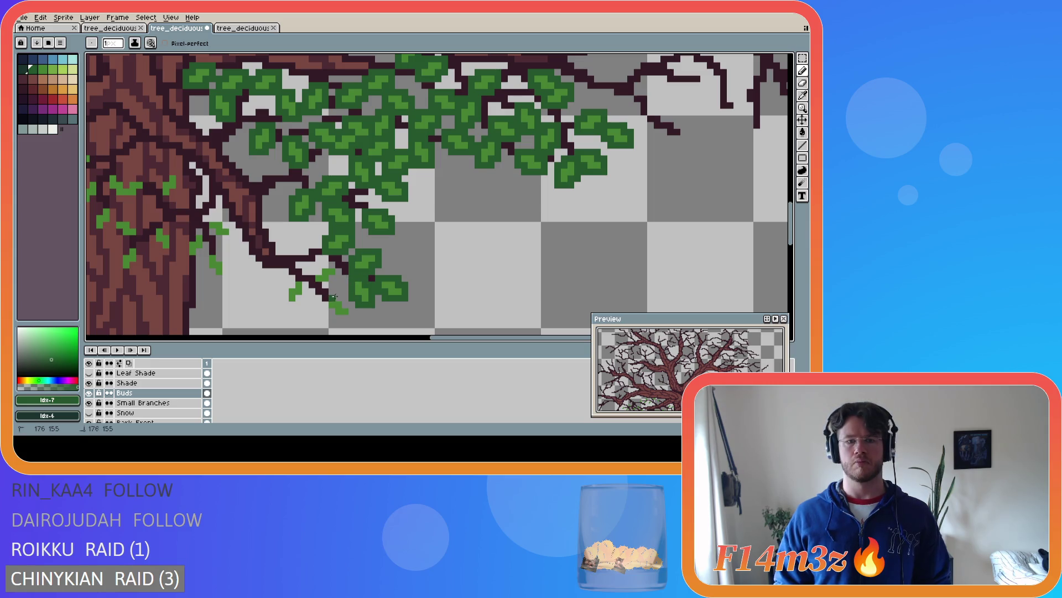
left_click_drag(345, 319, 328, 312)
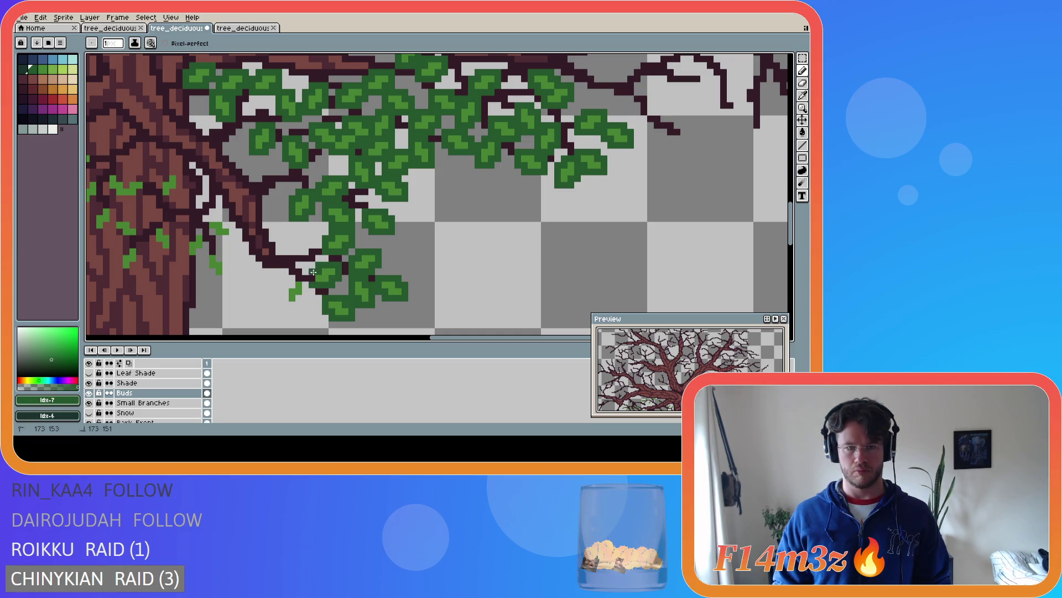
left_click_drag(301, 297, 283, 299)
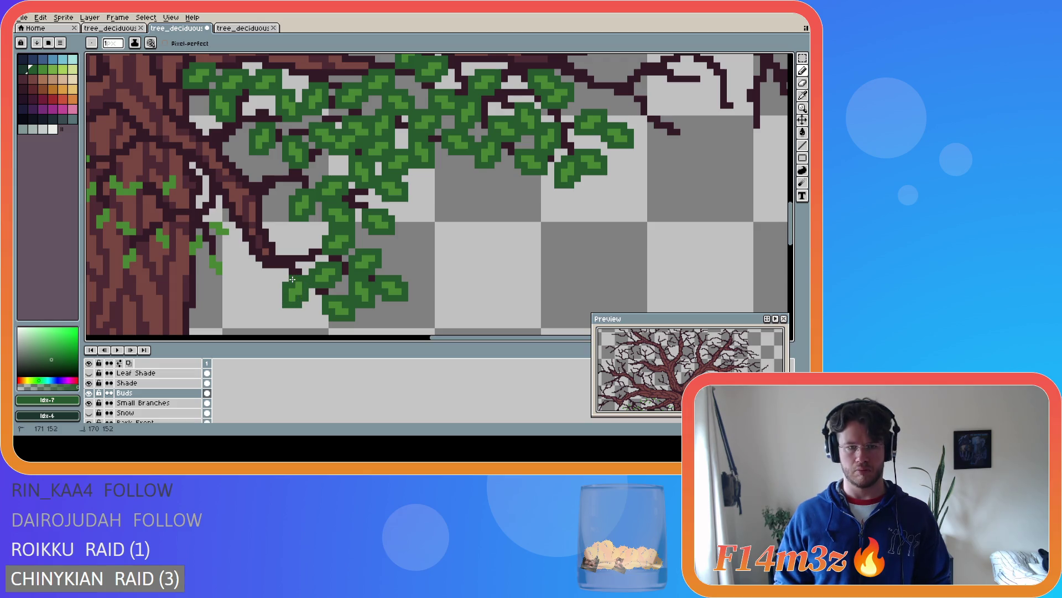
Fill the grey gap between upper branches with green leaves and enlarge two small leaves
scroll(433, 208, "down", 2)
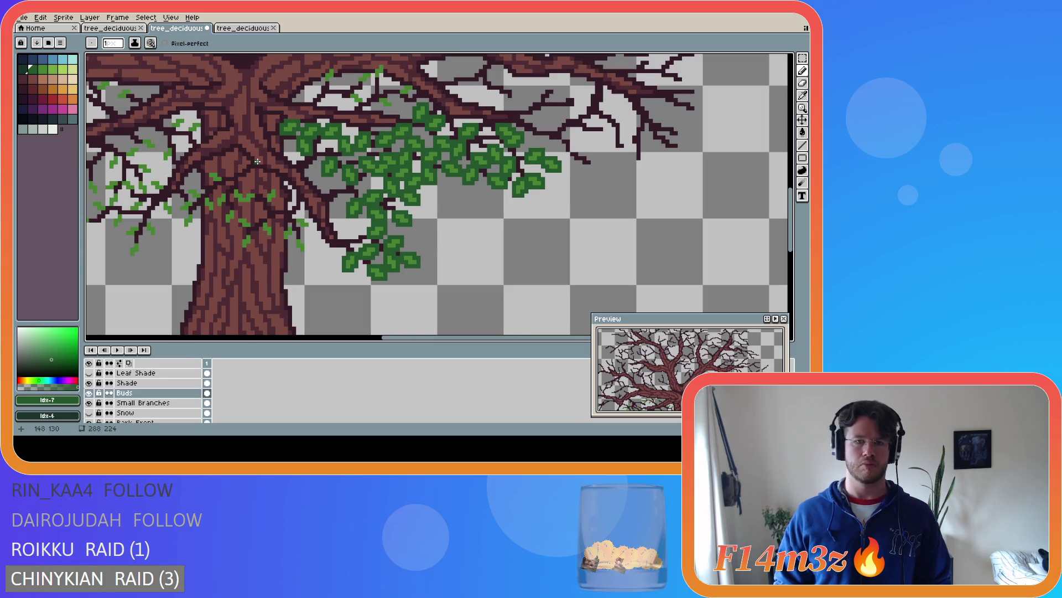
scroll(370, 201, "up", 4)
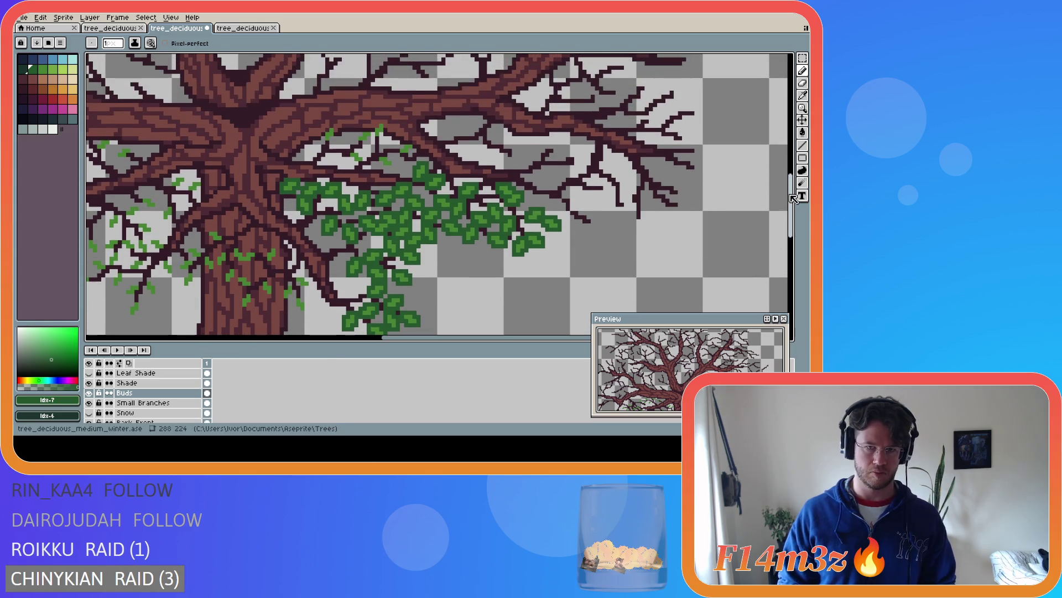
mouse_move(370, 201)
left_mouse_down()
mouse_move(386, 216)
mouse_move(413, 218)
mouse_move(404, 187)
mouse_move(381, 186)
mouse_move(415, 177)
mouse_move(442, 190)
mouse_move(464, 172)
mouse_move(437, 157)
left_mouse_up()
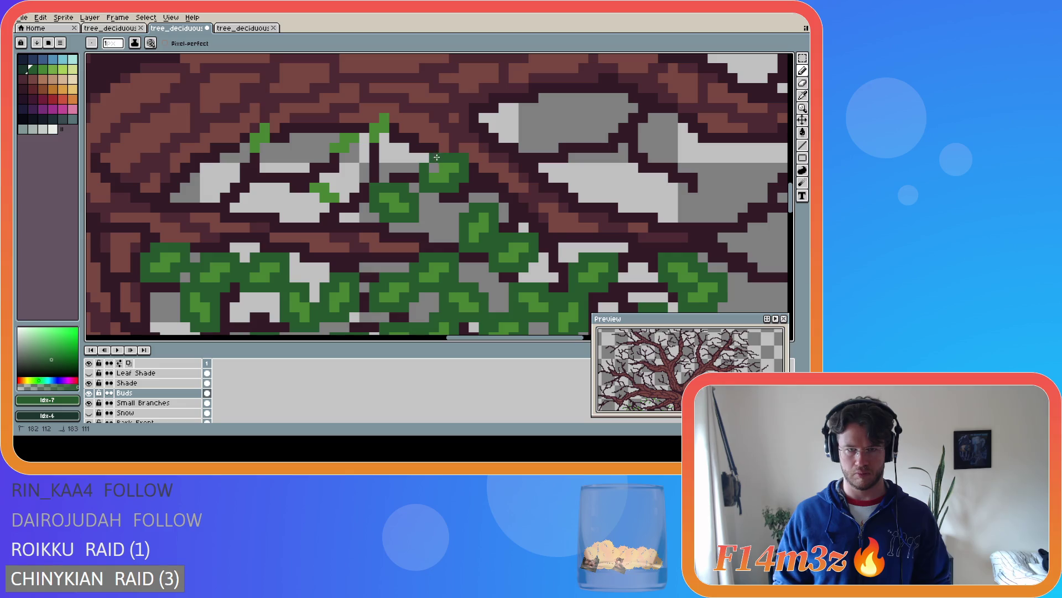
mouse_move(361, 148)
left_mouse_down()
mouse_move(386, 143)
mouse_move(390, 109)
mouse_move(351, 158)
mouse_move(324, 156)
mouse_move(327, 135)
mouse_move(354, 128)
left_mouse_up()
mouse_move(255, 135)
left_mouse_down()
mouse_move(256, 158)
mouse_move(278, 118)
mouse_move(256, 116)
mouse_move(242, 156)
left_mouse_up()
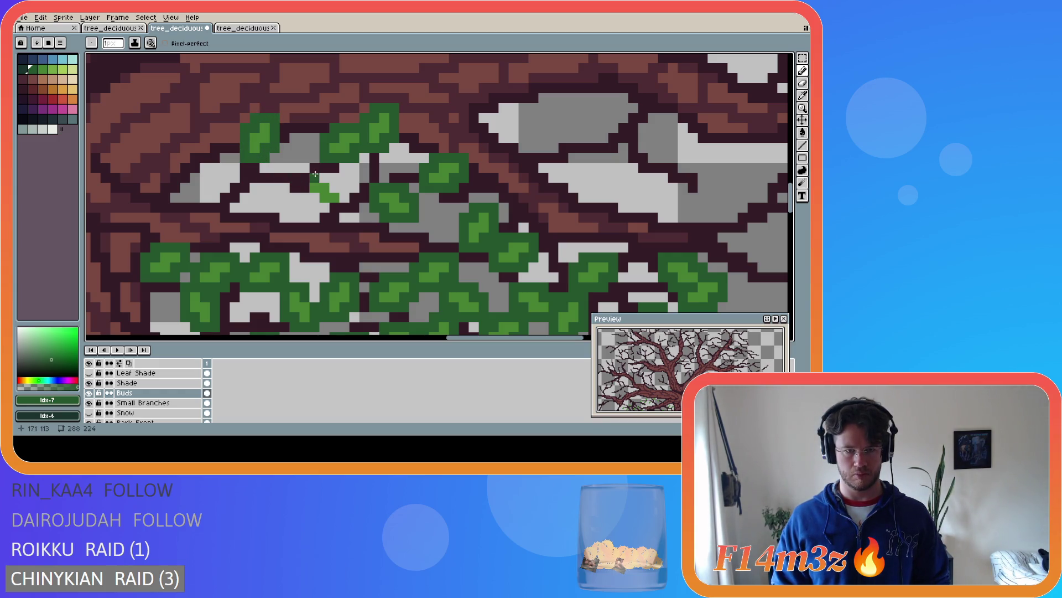
mouse_move(303, 178)
left_mouse_down()
mouse_move(343, 189)
mouse_move(335, 208)
mouse_move(314, 207)
mouse_move(301, 189)
left_mouse_up()
scroll(301, 190, "down", 4)
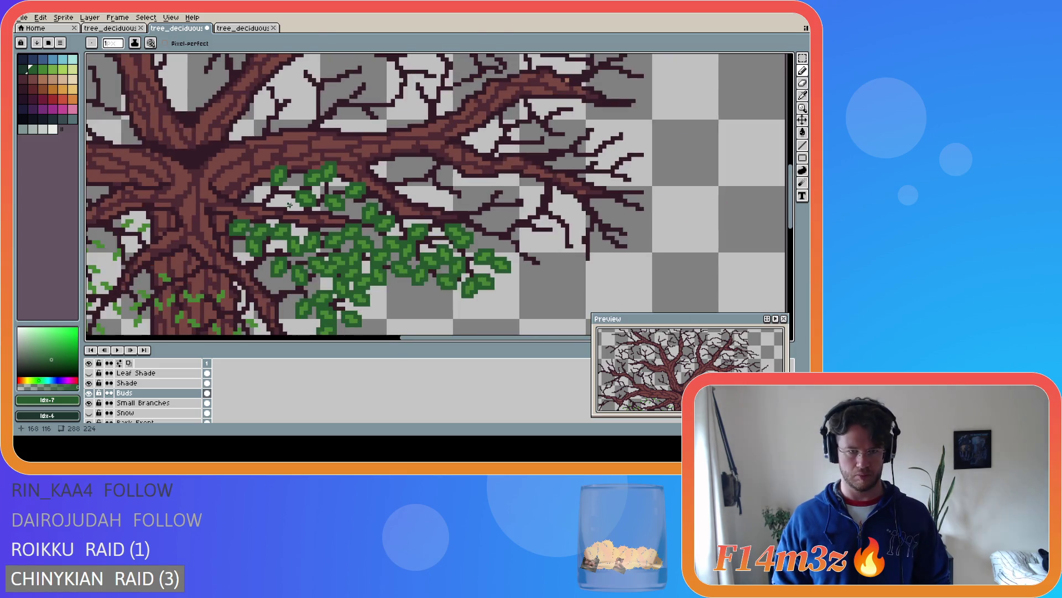
Zoom in on the trunk, try a green stroke beside it, then undo it
scroll(331, 311, "up", 1)
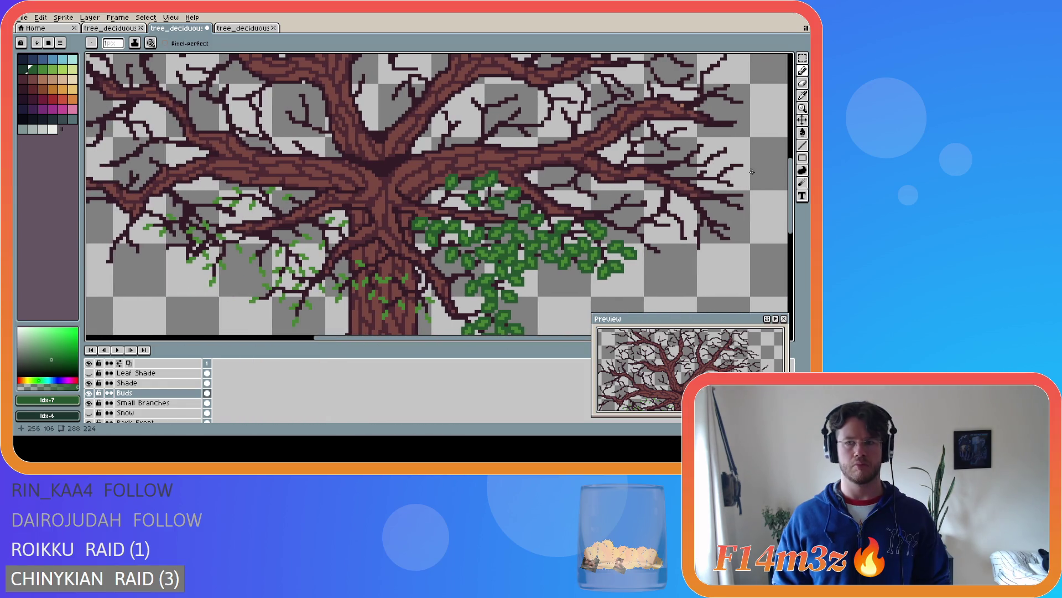
scroll(429, 217, "up", 2)
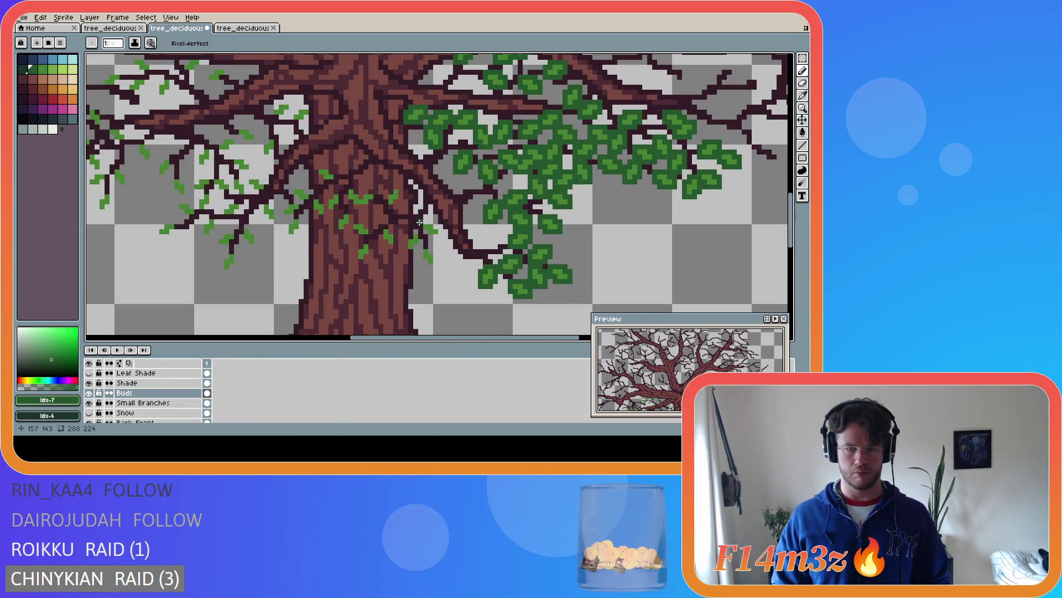
scroll(430, 218, "up", 1)
mouse_move(419, 221)
left_mouse_down()
mouse_move(456, 237)
mouse_move(440, 222)
mouse_move(456, 237)
mouse_move(434, 253)
mouse_move(420, 237)
mouse_move(448, 291)
mouse_move(444, 311)
mouse_move(419, 289)
mouse_move(416, 247)
mouse_move(402, 241)
mouse_move(389, 275)
mouse_move(407, 290)
mouse_move(409, 279)
mouse_move(409, 293)
left_mouse_up()
key("ctrl+z")
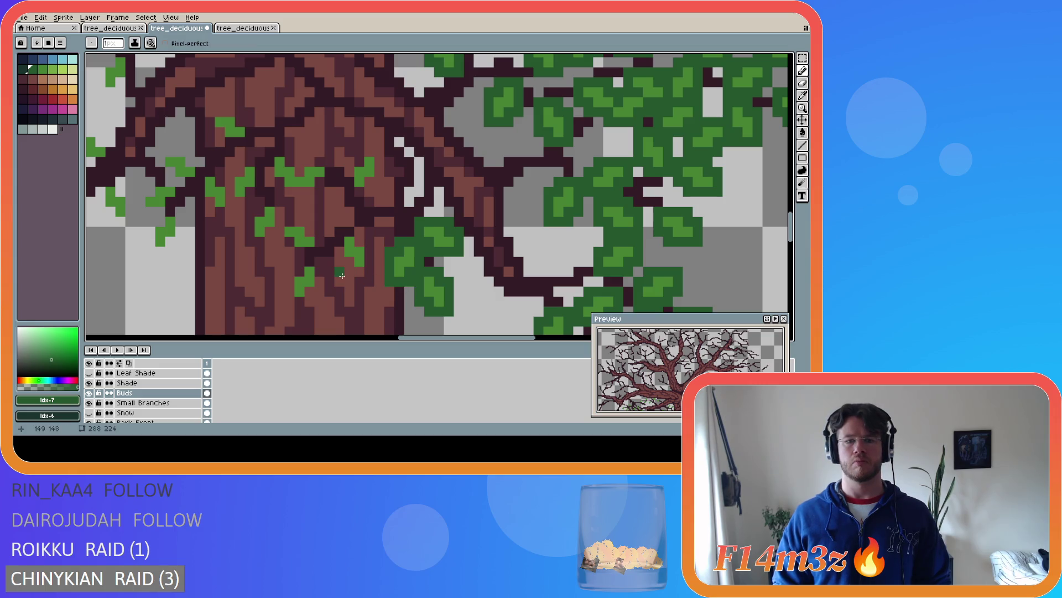
Paint dark green leaf shapes over the trunk, extending the cluster up and left
mouse_move(320, 274)
left_mouse_down()
mouse_move(311, 263)
mouse_move(318, 289)
mouse_move(289, 280)
mouse_move(302, 262)
mouse_move(370, 270)
mouse_move(371, 245)
mouse_move(346, 233)
mouse_move(338, 244)
mouse_move(290, 250)
mouse_move(318, 248)
mouse_move(317, 232)
mouse_move(279, 231)
left_mouse_up()
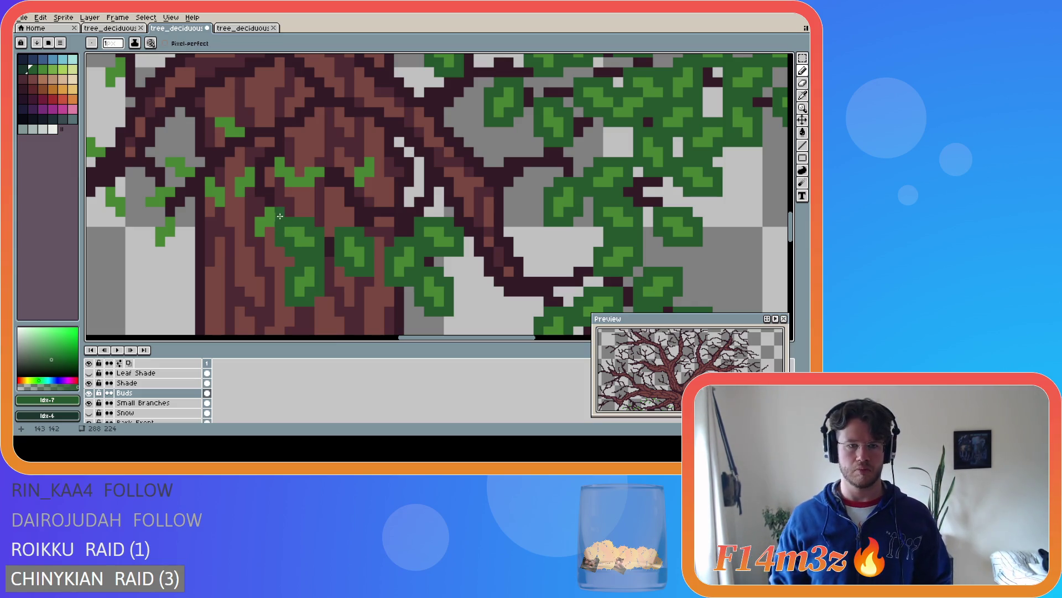
mouse_move(283, 199)
left_mouse_down()
mouse_move(257, 209)
mouse_move(249, 238)
mouse_move(263, 243)
mouse_move(271, 233)
left_mouse_up()
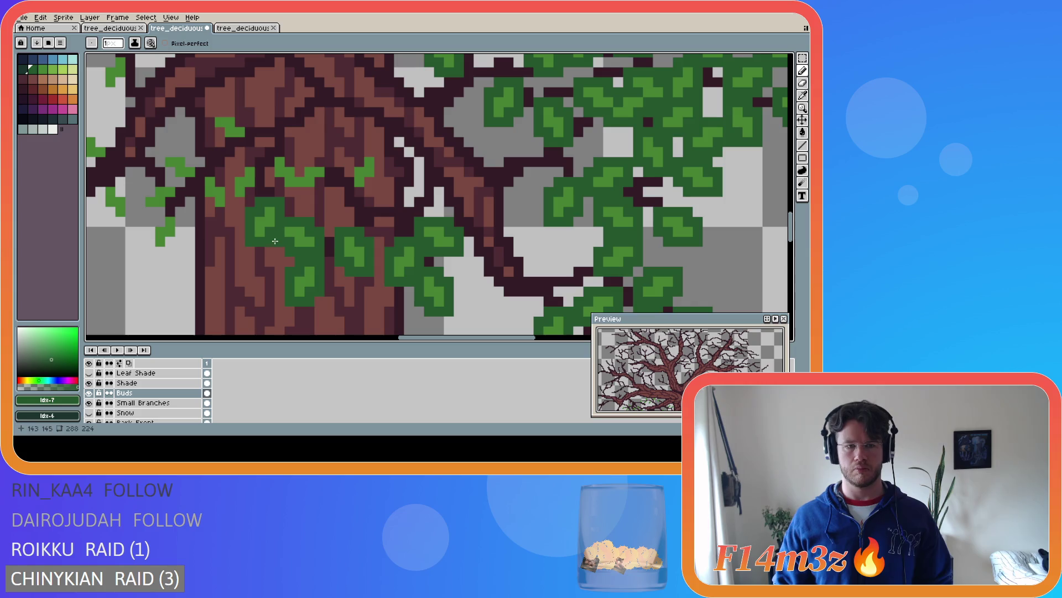
mouse_move(346, 173)
left_mouse_down()
mouse_move(352, 194)
mouse_move(366, 193)
mouse_move(376, 152)
mouse_move(351, 158)
left_mouse_up()
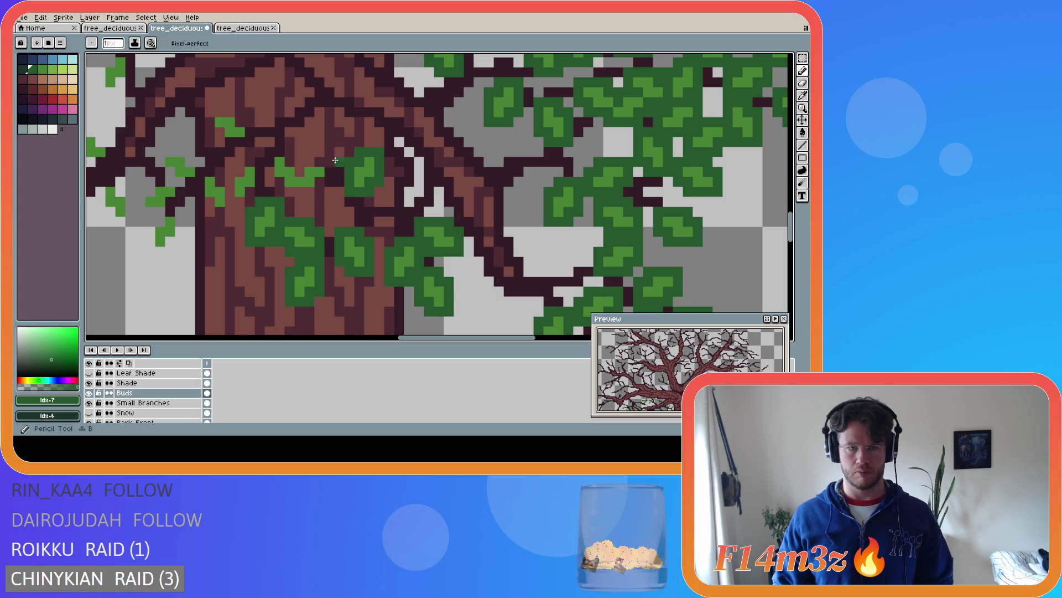
mouse_move(304, 160)
left_mouse_down()
mouse_move(330, 163)
mouse_move(314, 191)
mouse_move(280, 191)
mouse_move(281, 151)
mouse_move(312, 174)
left_mouse_up()
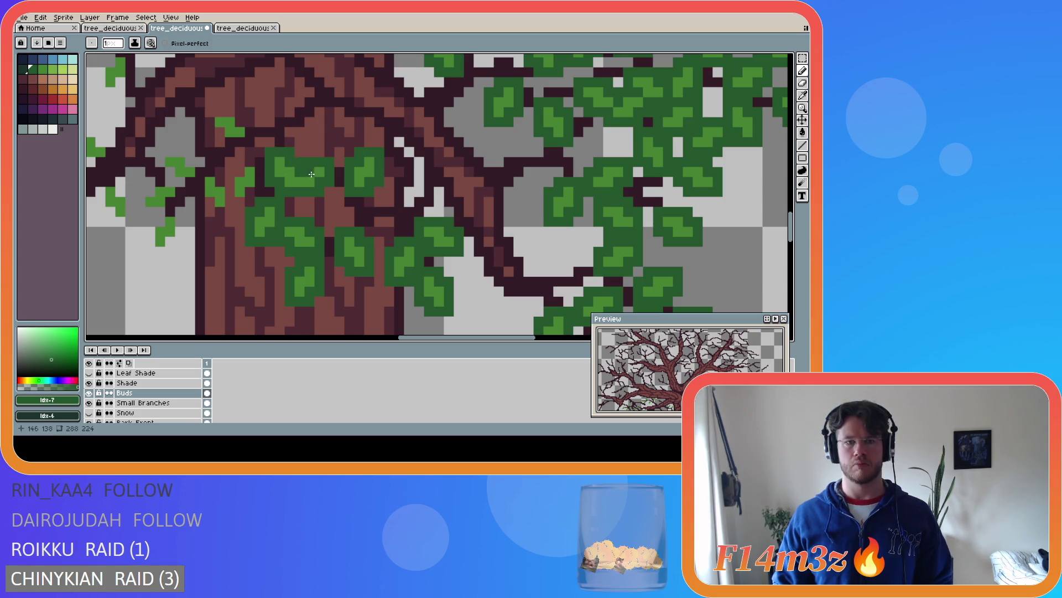
left_click_drag(465, 338, 424, 341)
mouse_move(465, 160)
left_mouse_down()
mouse_move(465, 190)
mouse_move(445, 202)
left_mouse_up()
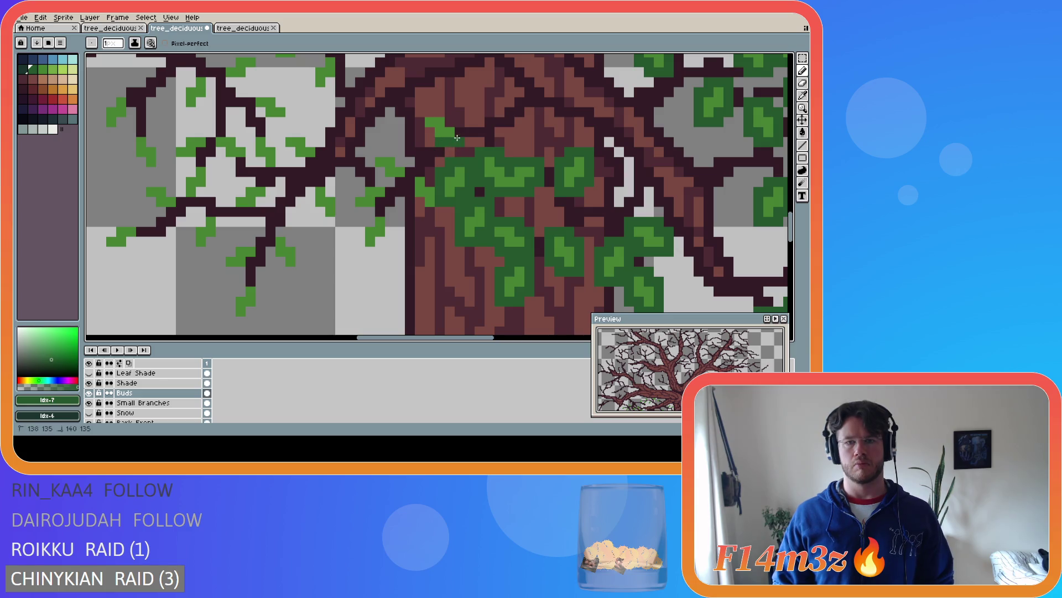
Extend leaves left and down from the trunk, undoing one stray stroke
mouse_move(447, 117)
left_mouse_down()
mouse_move(420, 119)
mouse_move(416, 132)
left_mouse_up()
key("ctrl+z")
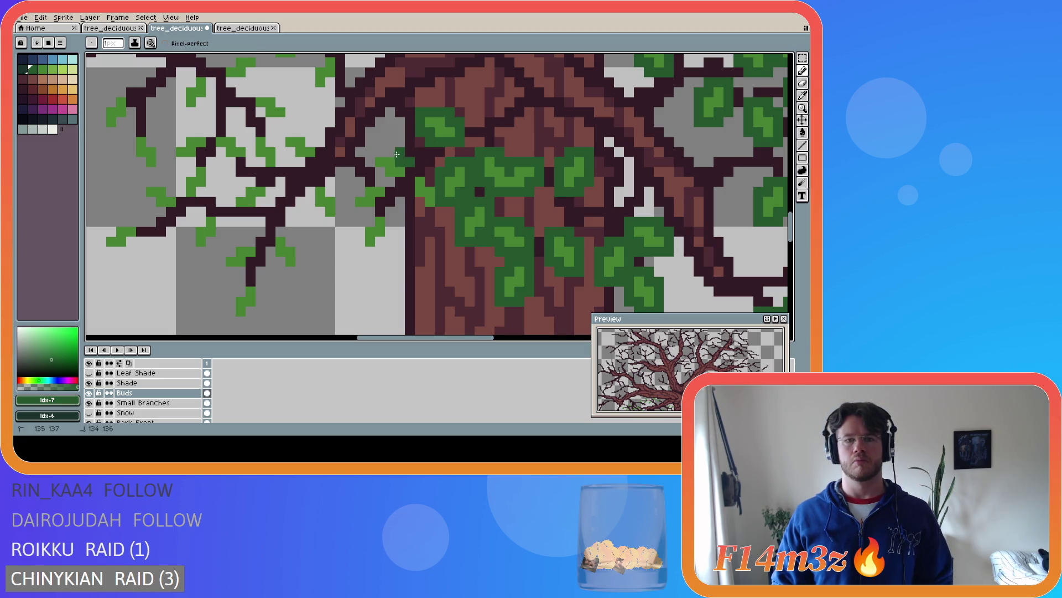
mouse_move(378, 155)
left_mouse_down()
mouse_move(370, 172)
mouse_move(403, 181)
left_mouse_up()
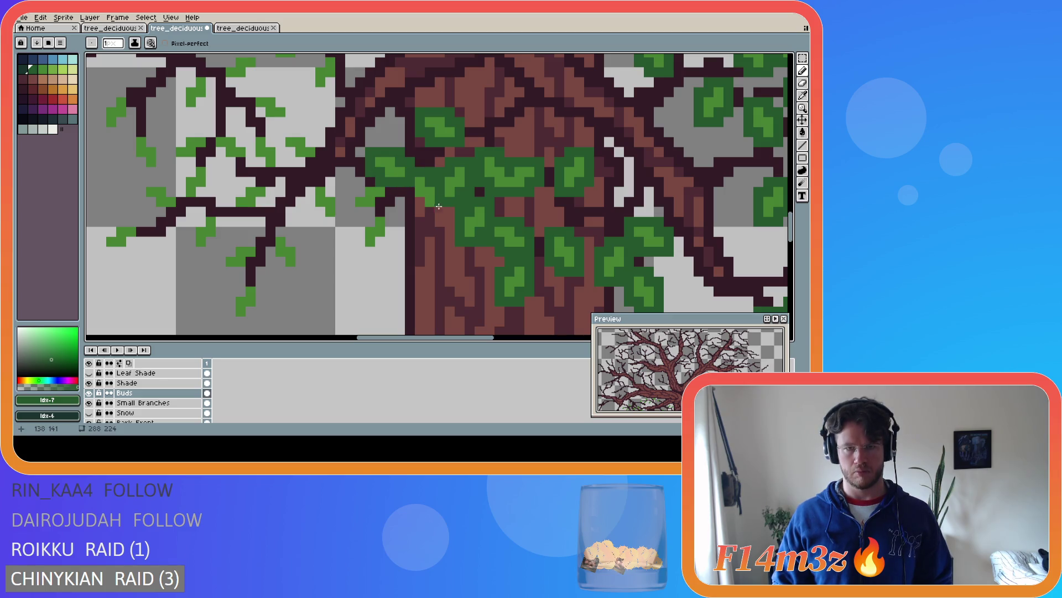
mouse_move(391, 192)
left_mouse_down()
mouse_move(351, 211)
mouse_move(361, 183)
mouse_move(381, 192)
mouse_move(360, 232)
mouse_move(389, 233)
left_mouse_up()
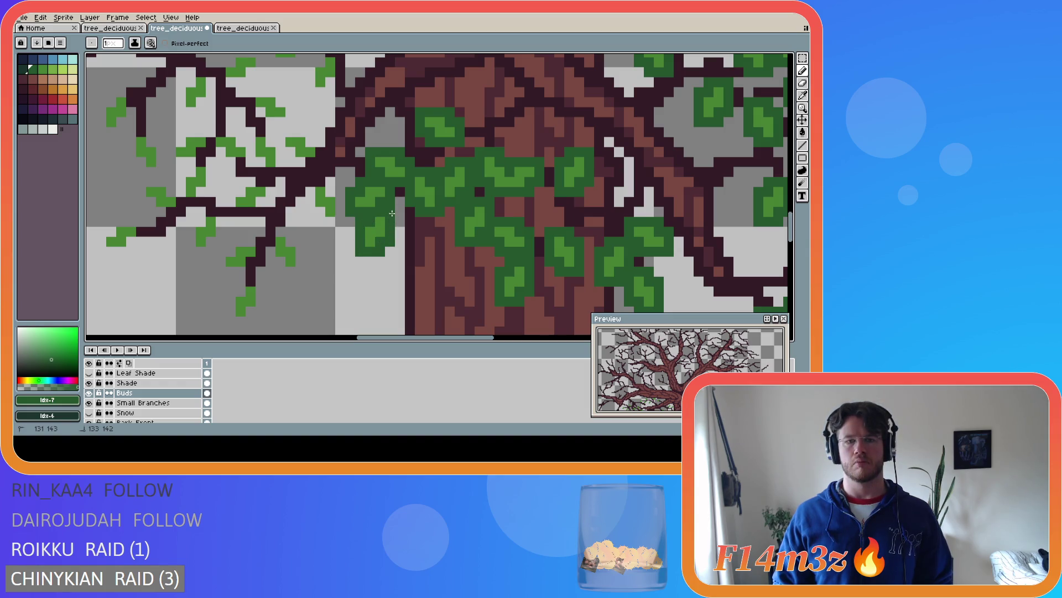
mouse_move(307, 200)
left_mouse_down()
mouse_move(319, 212)
mouse_move(342, 203)
left_mouse_up()
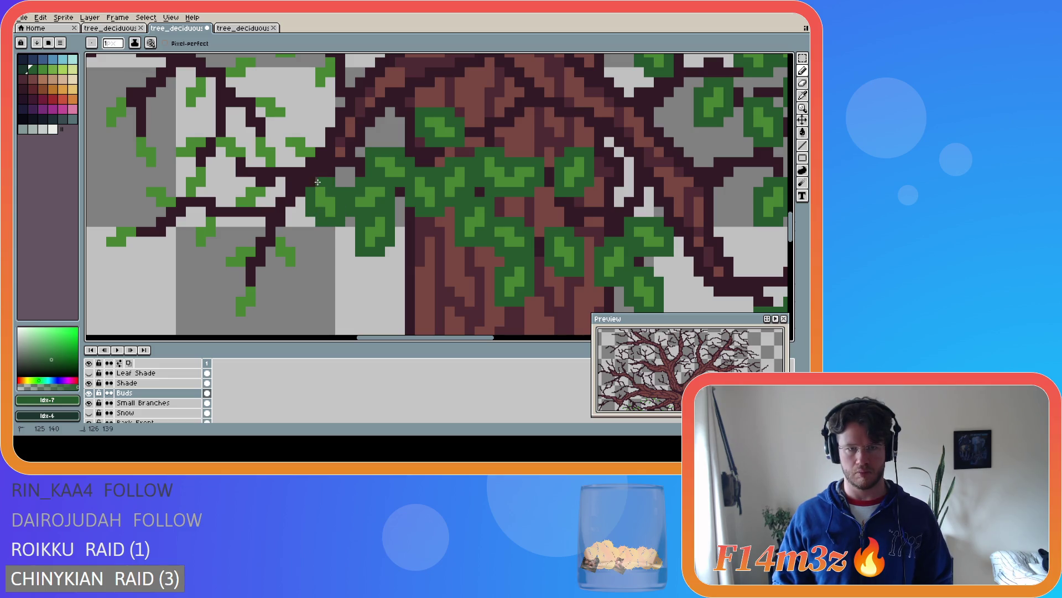
mouse_move(290, 150)
left_mouse_down()
mouse_move(294, 162)
mouse_move(318, 161)
mouse_move(315, 142)
mouse_move(279, 134)
mouse_move(279, 159)
mouse_move(251, 155)
mouse_move(271, 141)
left_mouse_up()
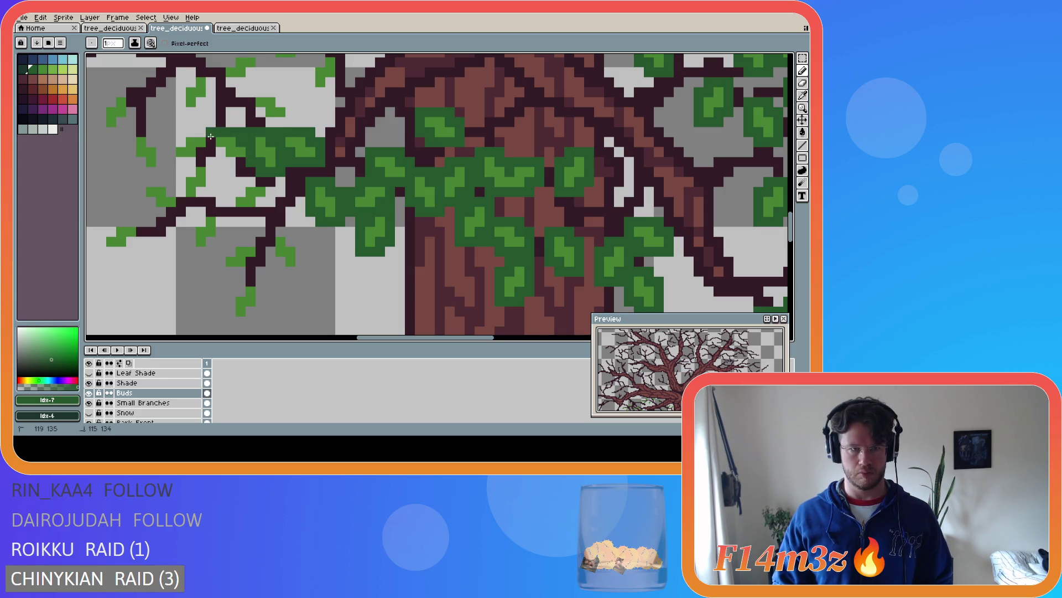
Draw leaves along the left branches out to the lower-left and far-left tips
key("b")
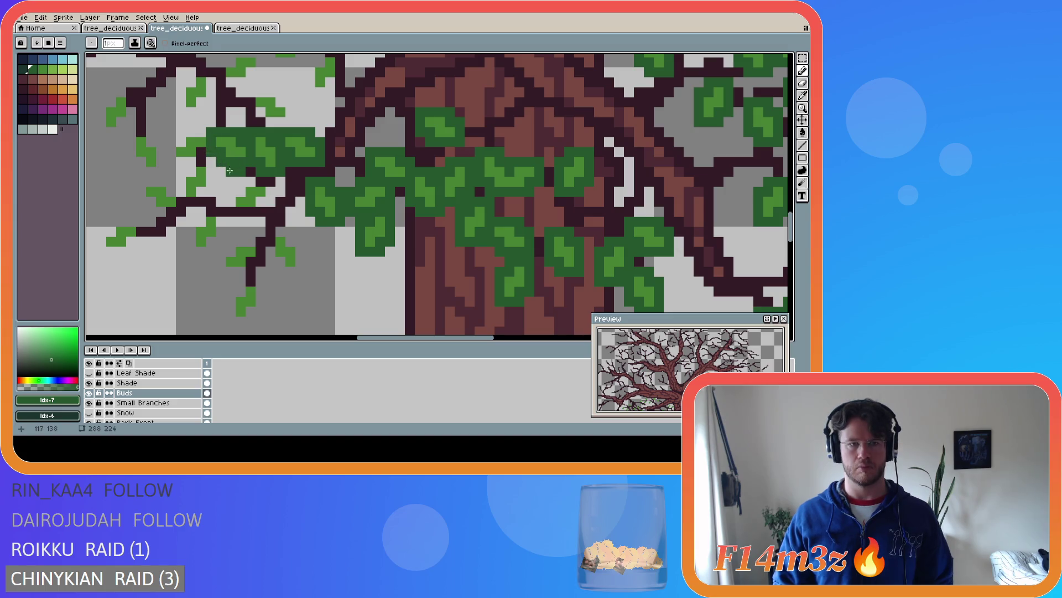
mouse_move(252, 183)
left_mouse_down()
mouse_move(229, 198)
mouse_move(260, 211)
mouse_move(269, 201)
mouse_move(243, 183)
left_mouse_up()
mouse_move(200, 132)
left_mouse_down()
mouse_move(170, 143)
mouse_move(176, 163)
mouse_move(198, 157)
mouse_move(204, 191)
mouse_move(184, 171)
mouse_move(171, 191)
mouse_move(158, 181)
mouse_move(142, 194)
mouse_move(201, 218)
mouse_move(190, 245)
mouse_move(220, 222)
mouse_move(229, 252)
mouse_move(219, 258)
mouse_move(246, 264)
mouse_move(270, 237)
mouse_move(279, 260)
mouse_move(299, 250)
left_mouse_up()
mouse_move(243, 293)
left_mouse_down()
mouse_move(247, 280)
mouse_move(231, 311)
mouse_move(243, 322)
mouse_move(262, 306)
left_mouse_up()
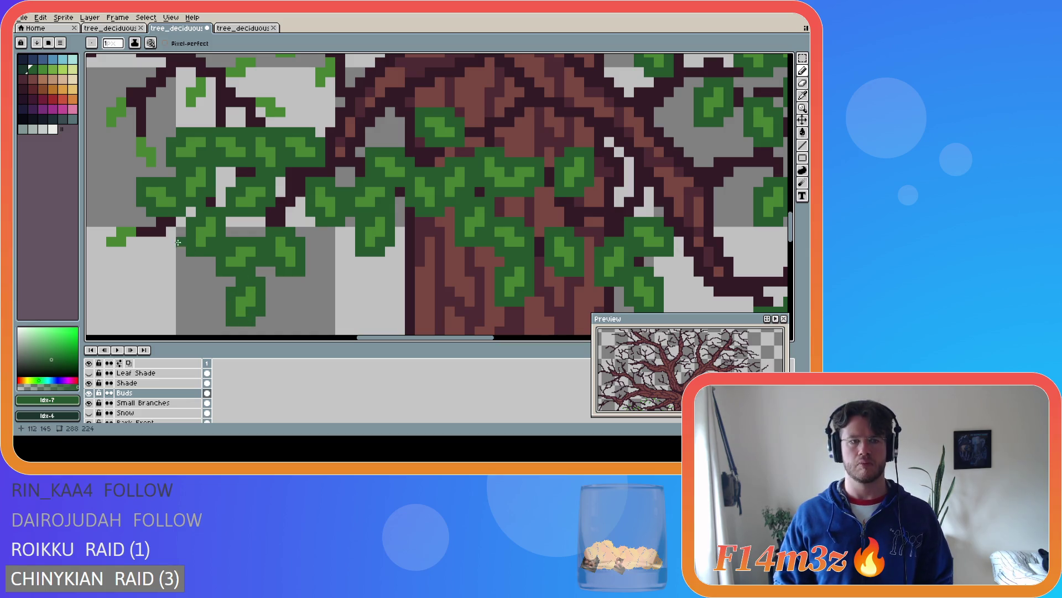
mouse_move(139, 223)
left_mouse_down()
mouse_move(112, 222)
mouse_move(113, 252)
mouse_move(142, 240)
left_mouse_up()
key("v")
key("b")
scroll(522, 285, "up", 5)
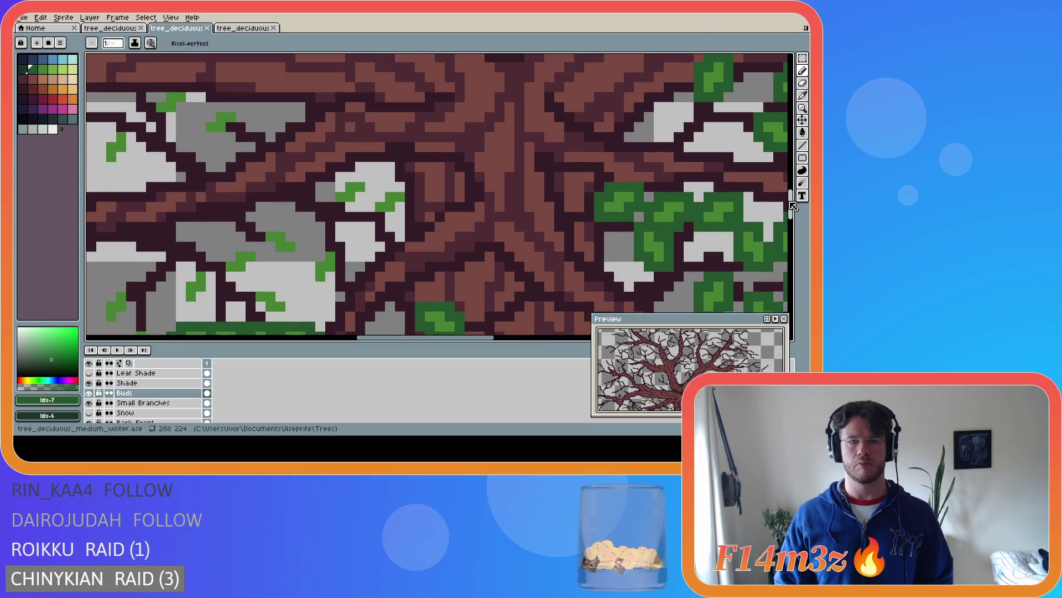
Paint dark-green leaf strokes over the snowy branches just left of the trunk's lower fork
left_click_drag(403, 337, 383, 337)
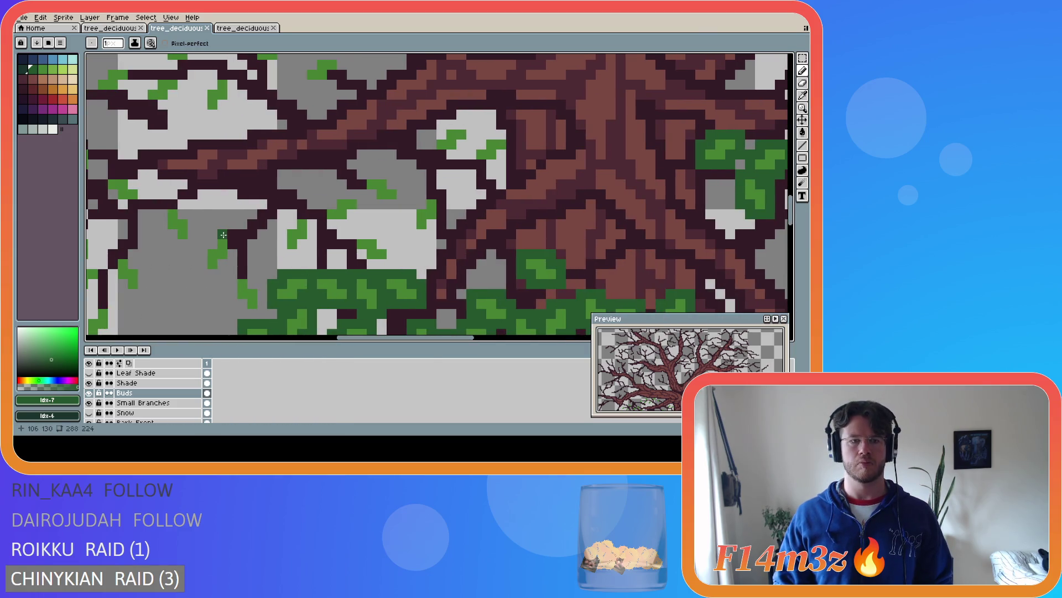
mouse_move(204, 245)
left_mouse_down()
mouse_move(203, 272)
mouse_move(232, 240)
mouse_move(235, 300)
mouse_move(261, 314)
mouse_move(252, 272)
mouse_move(279, 232)
mouse_move(304, 252)
mouse_move(312, 243)
mouse_move(314, 219)
mouse_move(292, 214)
mouse_move(354, 195)
mouse_move(363, 213)
mouse_move(331, 223)
mouse_move(392, 265)
mouse_move(359, 262)
left_mouse_up()
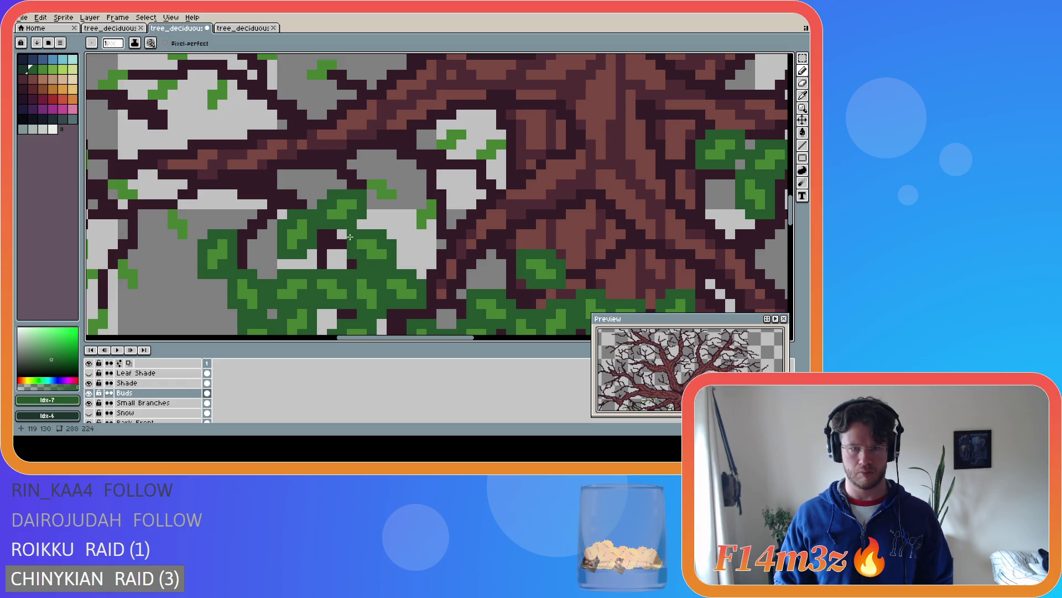
mouse_move(363, 184)
left_mouse_down()
mouse_move(386, 174)
mouse_move(389, 205)
mouse_move(371, 197)
mouse_move(422, 204)
mouse_move(412, 222)
mouse_move(433, 232)
mouse_move(442, 193)
mouse_move(421, 192)
mouse_move(433, 153)
mouse_move(471, 142)
mouse_move(471, 126)
mouse_move(440, 126)
mouse_move(430, 145)
mouse_move(499, 155)
mouse_move(489, 135)
mouse_move(482, 147)
left_mouse_up()
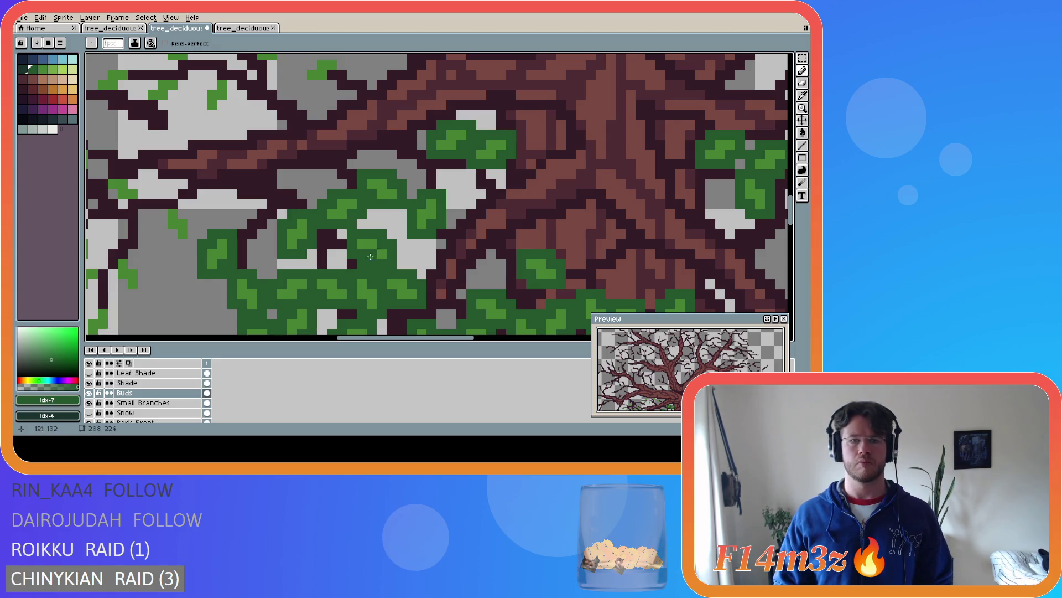
key("Tab")
key("Tab")
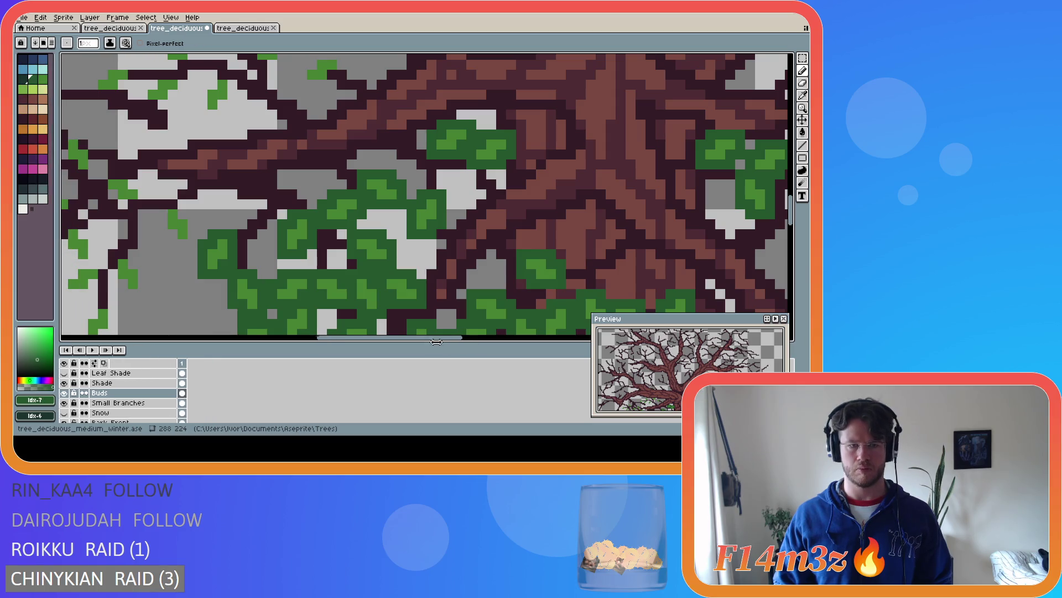
left_click_drag(460, 342, 414, 341)
Erase the misplaced green bud, eyedrop the bud green, and redot buds on the middle branch
left_click_drag(794, 198, 794, 191)
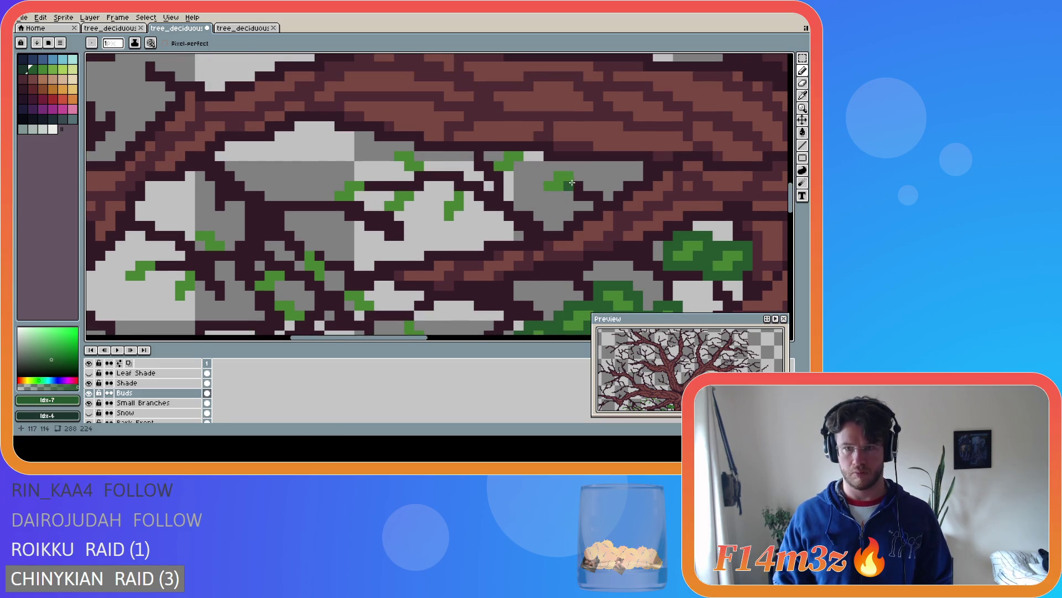
key("v")
key("b")
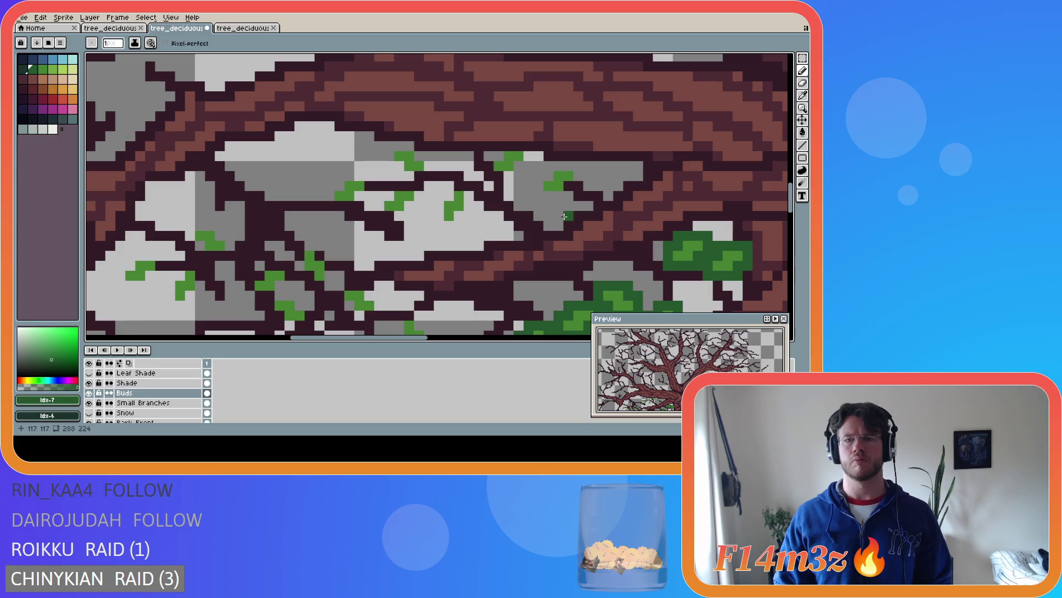
left_click(499, 224)
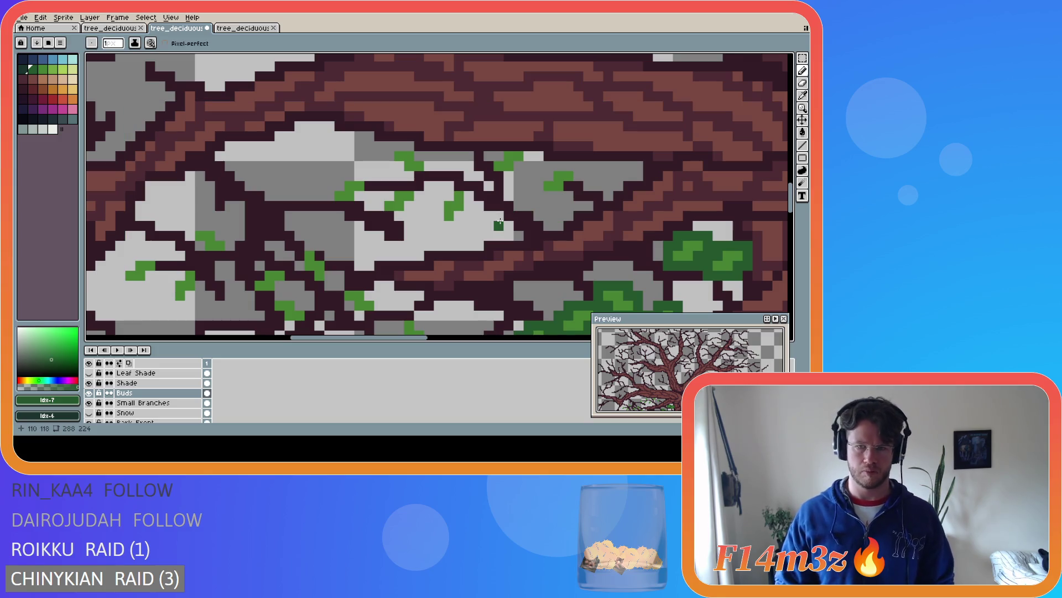
key("e")
left_click_drag(553, 189, 558, 176)
key("b")
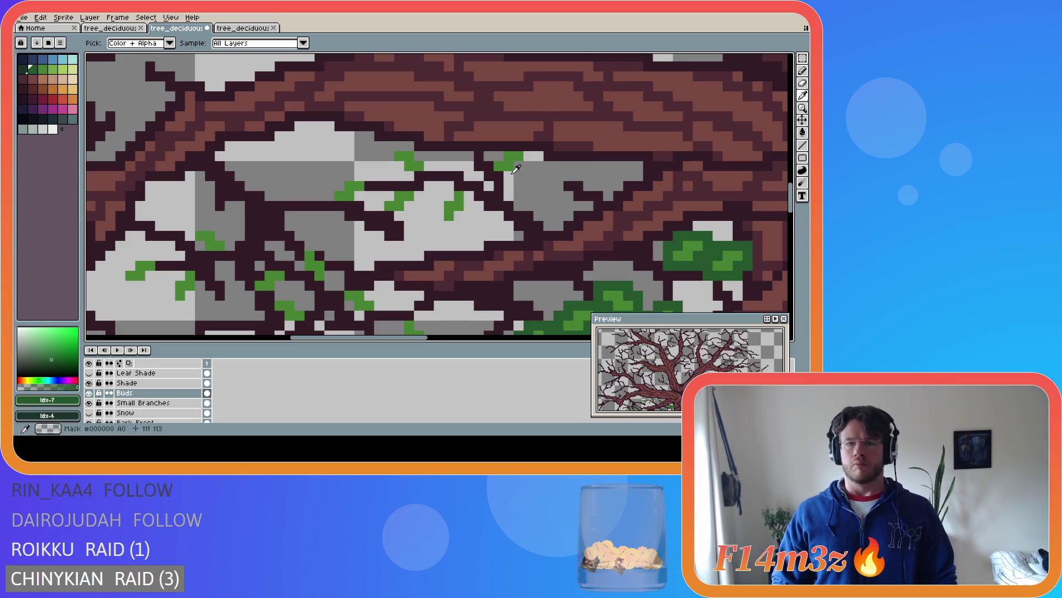
left_click(558, 186, "alt")
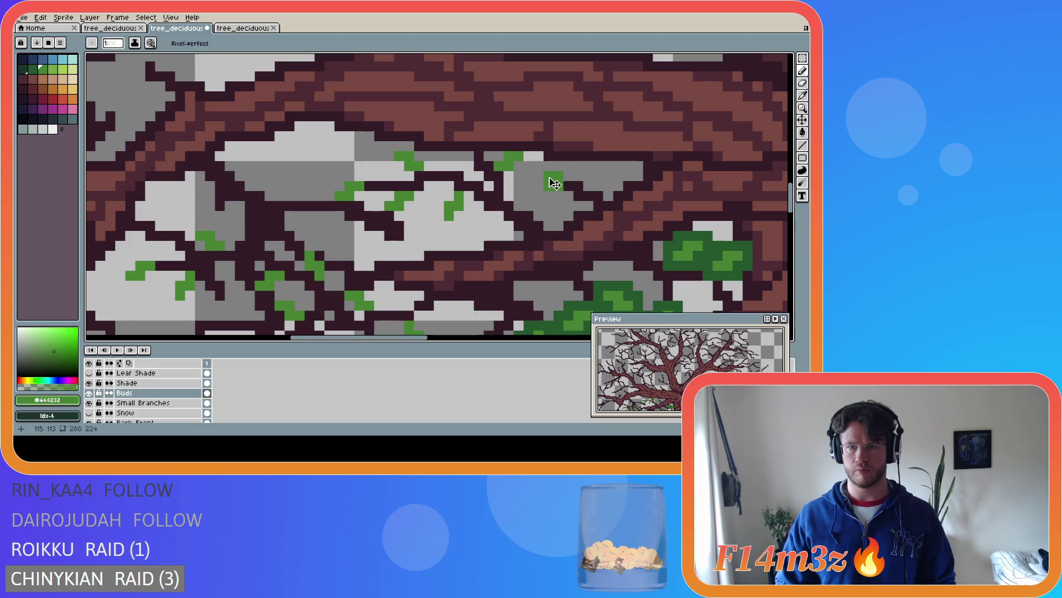
key("v")
key("ctrl+z")
key("b")
left_click(545, 178)
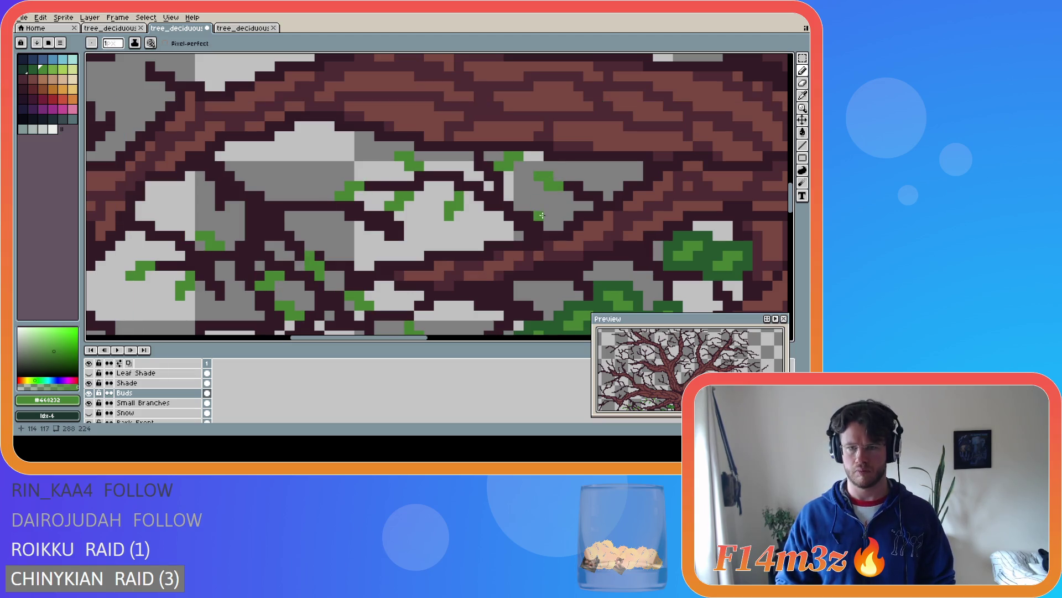
With the darker palette green, paint three leaves around the buds, extending the cluster leftward
left_click(693, 242, "alt")
left_click(560, 176)
mouse_move(553, 196)
left_mouse_down()
mouse_move(539, 190)
mouse_move(535, 166)
left_mouse_up()
left_click(560, 167)
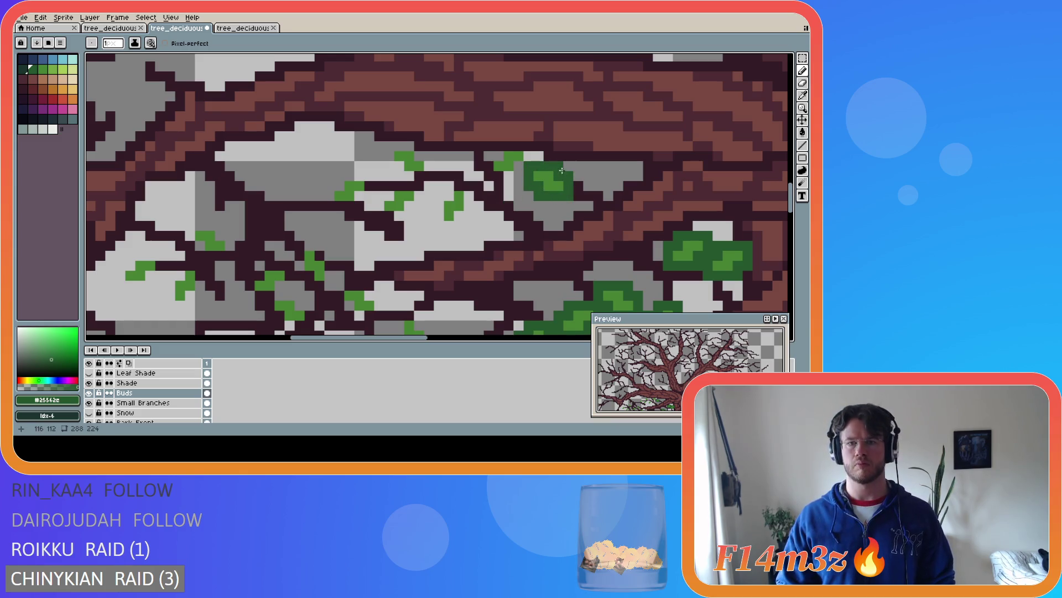
left_click_drag(529, 154, 506, 147)
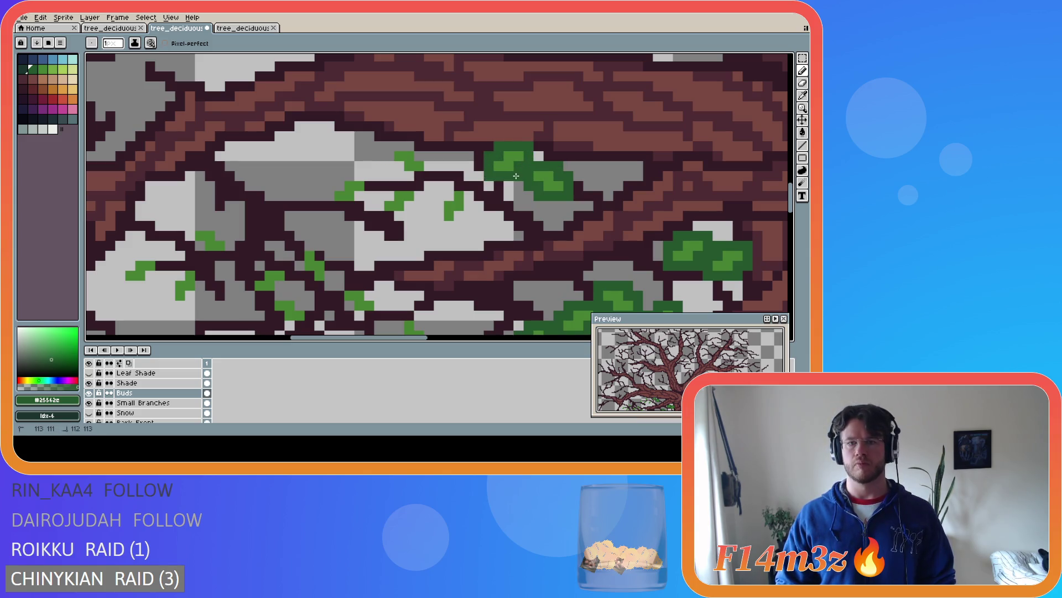
left_click(449, 187)
mouse_move(442, 195)
left_mouse_down()
mouse_move(442, 223)
mouse_move(465, 183)
left_mouse_up()
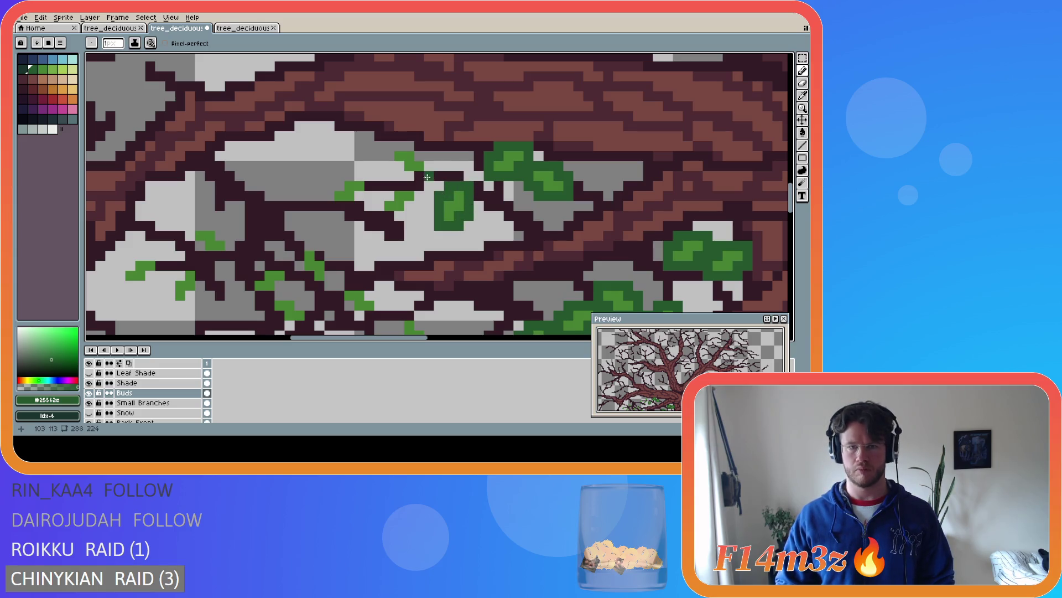
mouse_move(397, 148)
left_mouse_down()
mouse_move(392, 166)
mouse_move(423, 178)
mouse_move(418, 206)
mouse_move(380, 216)
mouse_move(412, 186)
mouse_move(368, 186)
mouse_move(368, 176)
mouse_move(344, 177)
mouse_move(348, 203)
left_mouse_up()
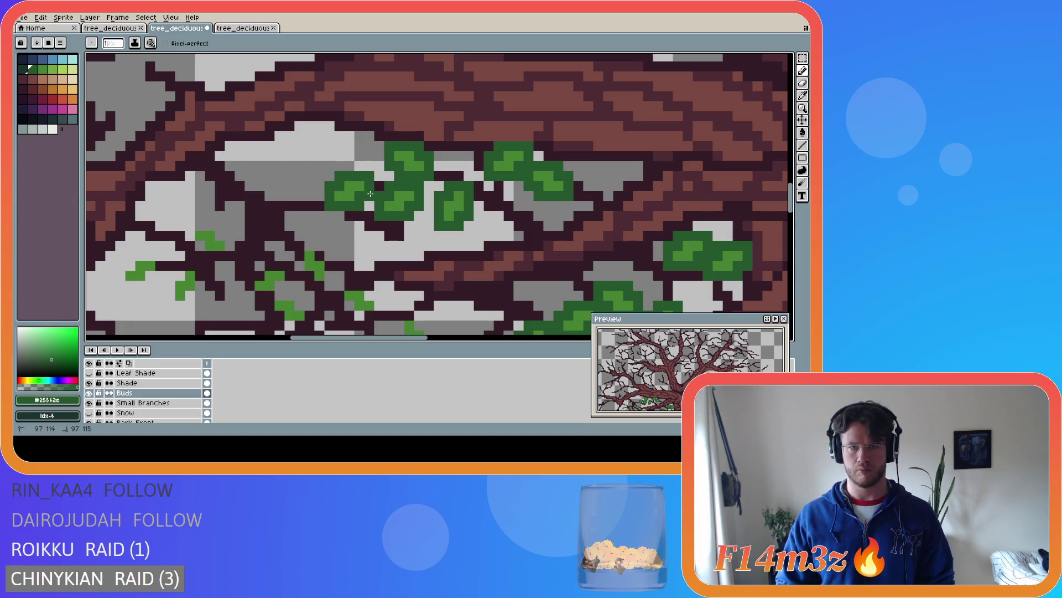
left_click_drag(403, 341, 375, 341)
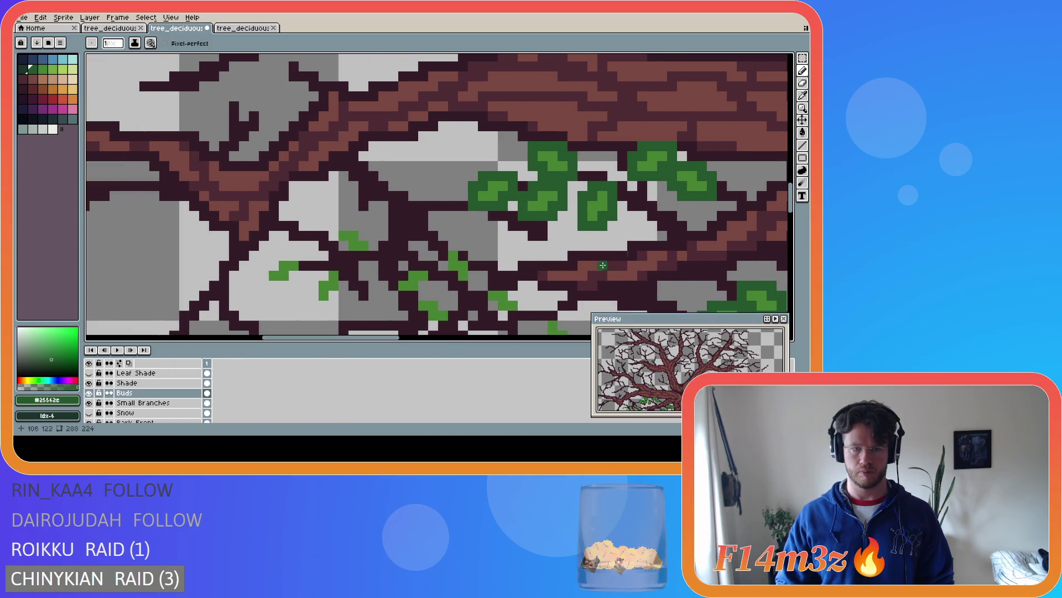
Paint dark-green leaves around the branch bud and on the drooping twig, redoing one bad stroke
left_click_drag(790, 198, 790, 212)
mouse_move(364, 128)
left_mouse_down()
mouse_move(343, 106)
mouse_move(333, 114)
mouse_move(368, 137)
mouse_move(370, 119)
left_mouse_up()
mouse_move(306, 136)
left_mouse_down()
mouse_move(266, 148)
mouse_move(313, 186)
mouse_move(332, 183)
mouse_move(344, 147)
mouse_move(323, 147)
left_mouse_up()
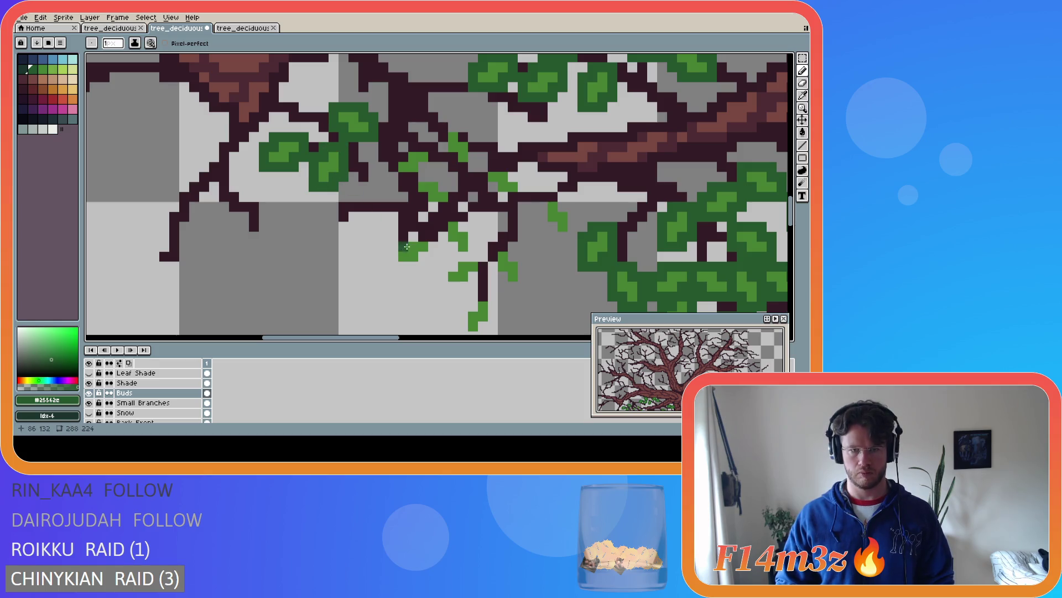
mouse_move(421, 237)
left_mouse_down()
mouse_move(404, 236)
mouse_move(421, 261)
mouse_move(433, 236)
mouse_move(473, 233)
mouse_move(462, 216)
mouse_move(420, 204)
left_mouse_up()
left_click(443, 227)
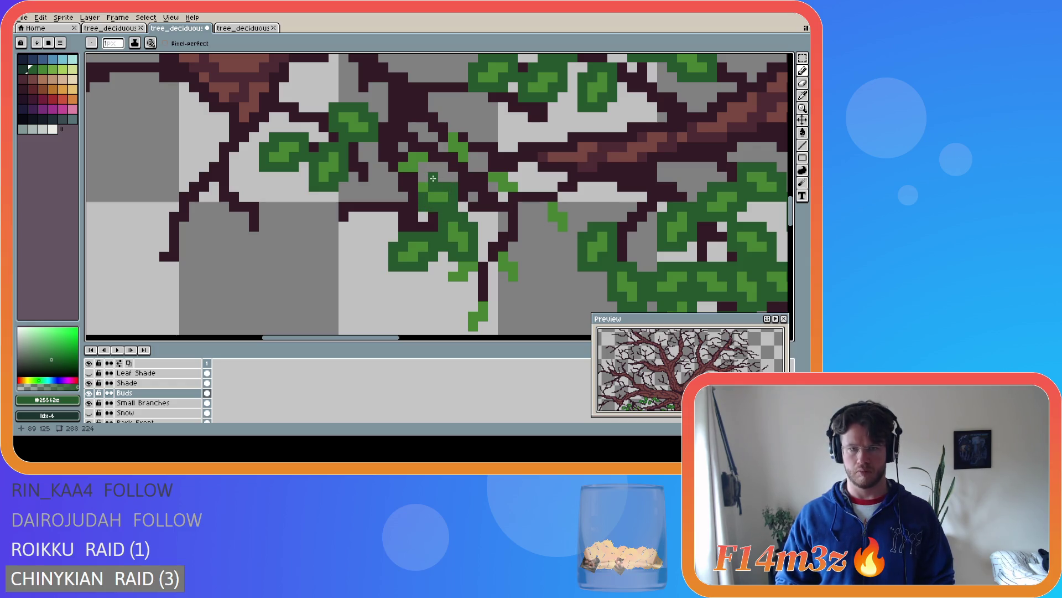
key("ctrl+z")
mouse_move(453, 190)
left_mouse_down()
mouse_move(443, 210)
mouse_move(443, 178)
left_mouse_up()
Fill out the twig leaf with extra green pixels over and below the dark branch
key("e")
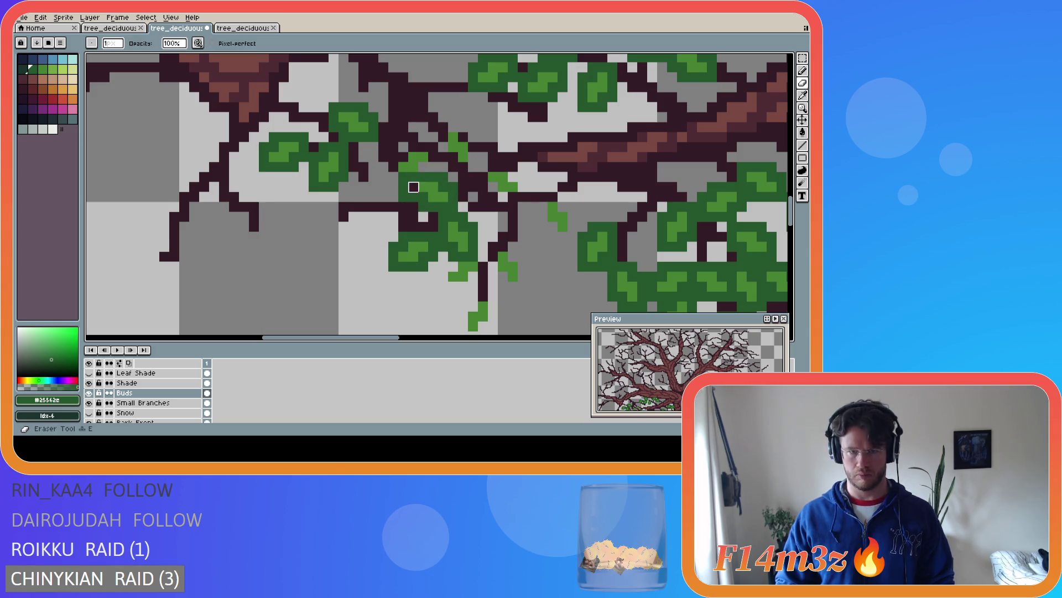
key("b")
left_click(423, 167)
left_click(433, 167)
left_click_drag(431, 151, 415, 146)
left_click(393, 163)
left_click(403, 176)
left_click(445, 162)
left_click(443, 146)
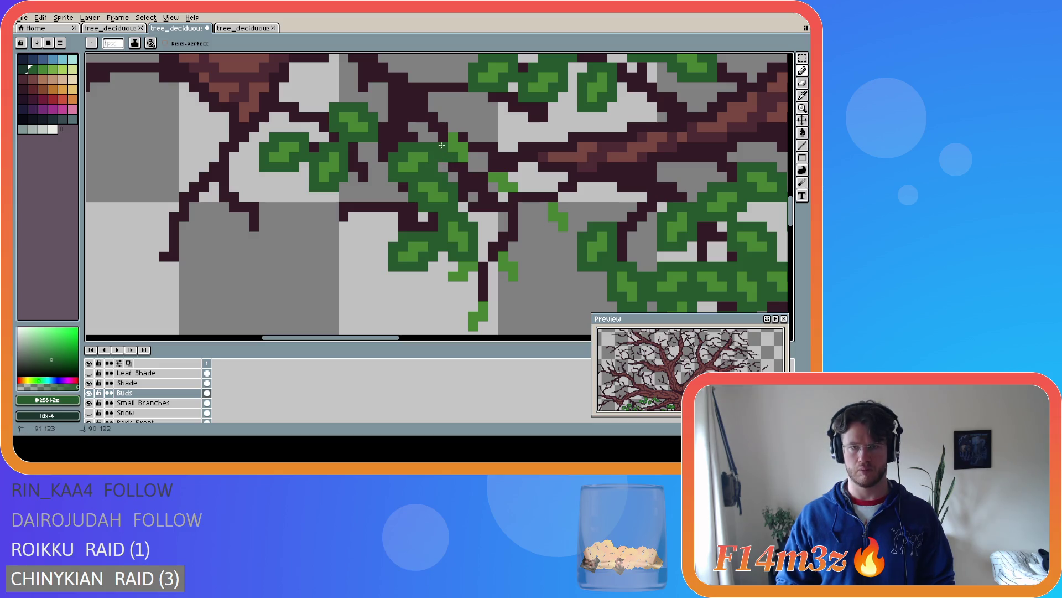
left_click(443, 138)
left_click(461, 128)
left_click_drag(475, 147, 475, 166)
Save the artwork, then add a diagonal leaf stroke and a pixel on the branch
key("ctrl+s")
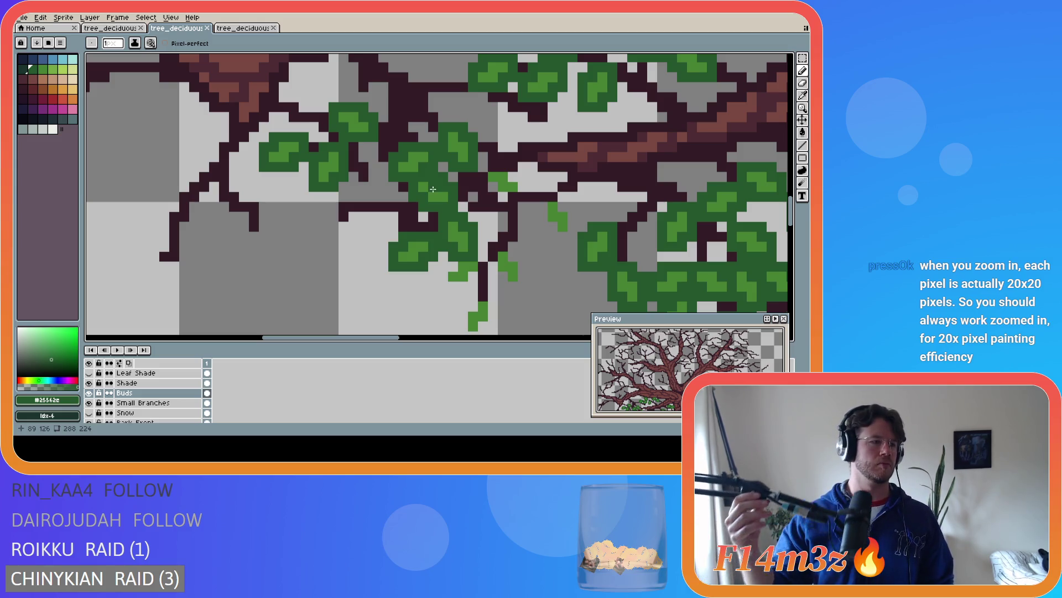
left_click(400, 106)
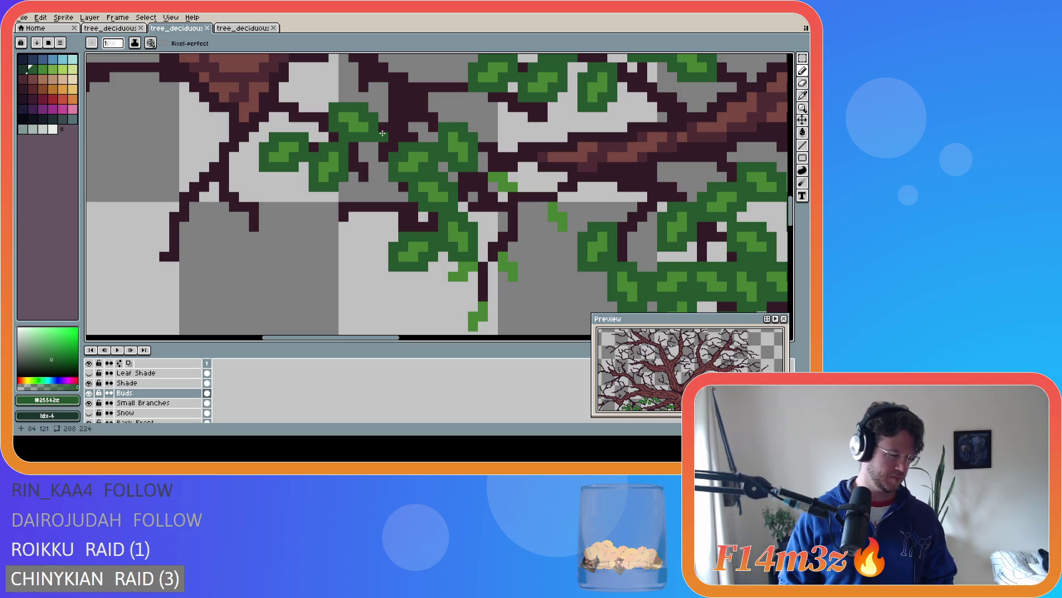
mouse_move(483, 177)
left_mouse_down()
mouse_move(503, 197)
mouse_move(523, 177)
mouse_move(513, 166)
mouse_move(482, 169)
left_mouse_up()
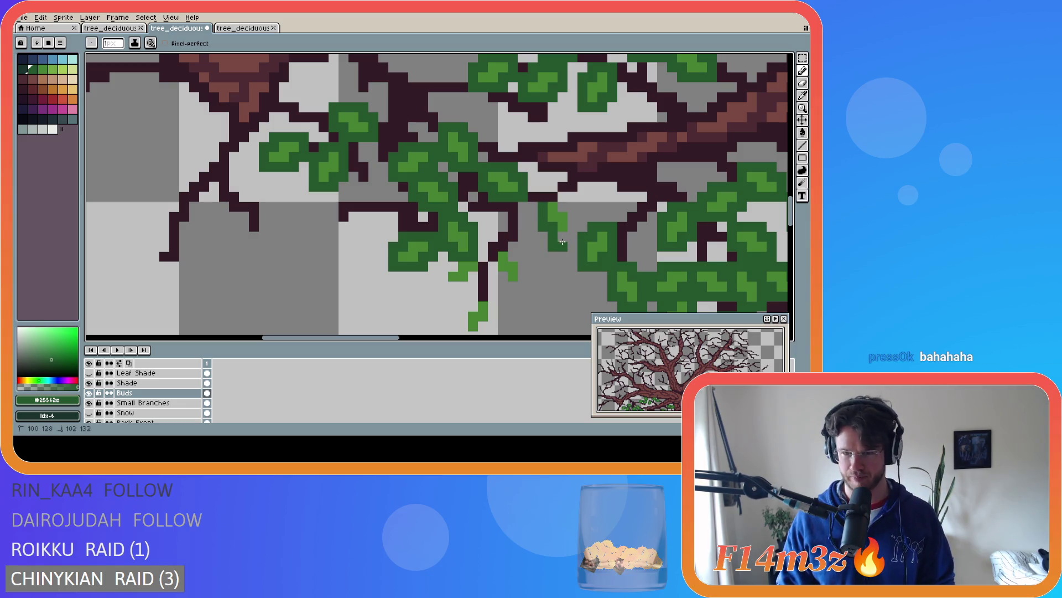
key("v")
key("b")
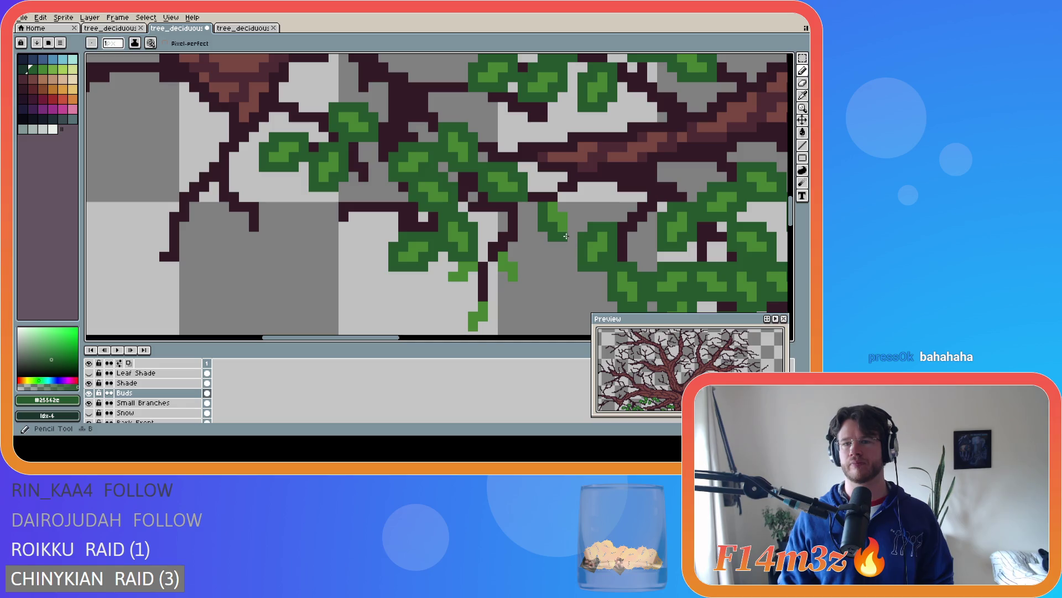